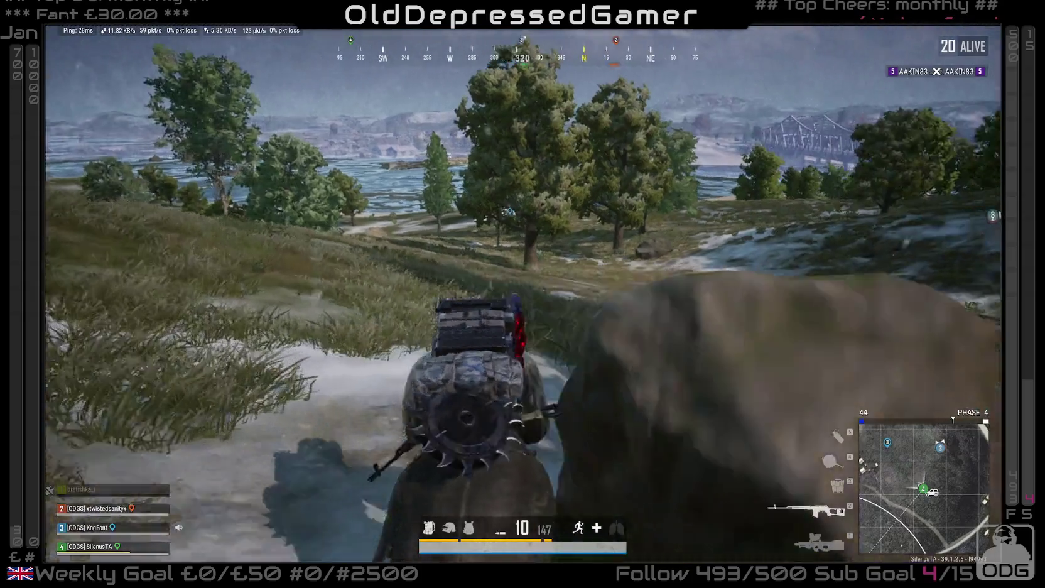
- Run past the rock and trees, up the grassy, snowy slope toward the farm buildings
key(w)
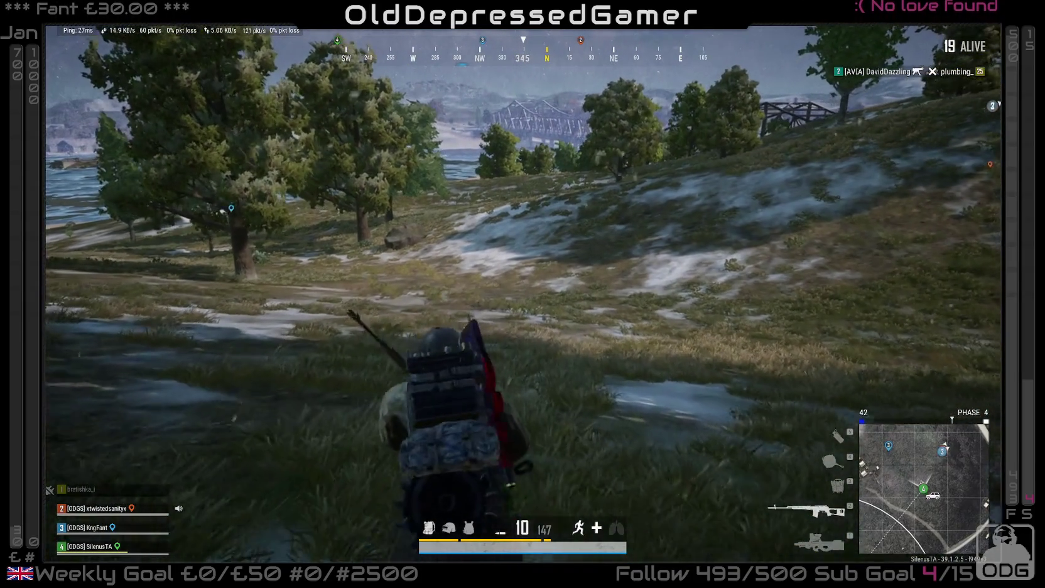
key(w)
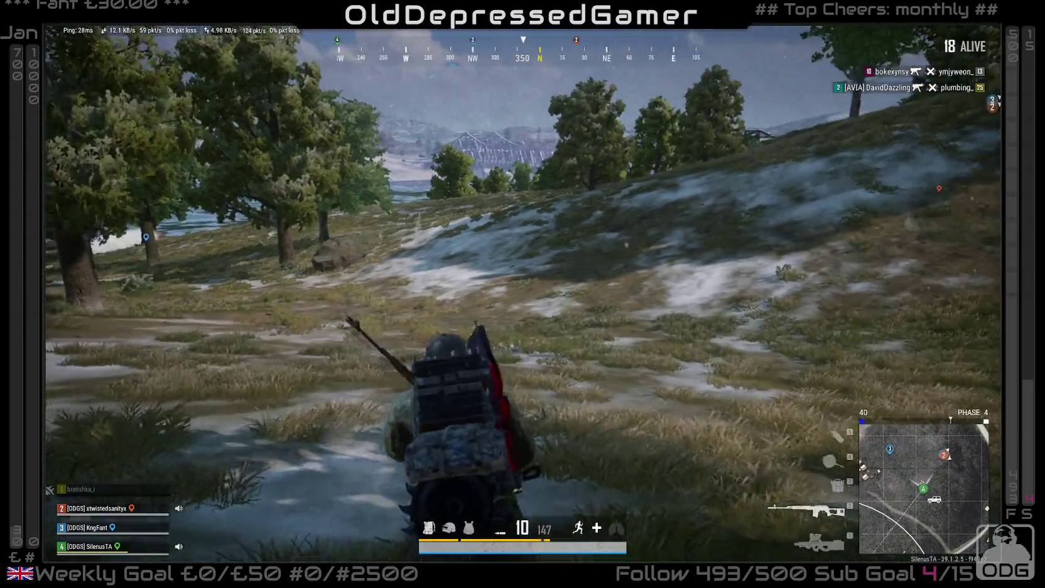
key(w)
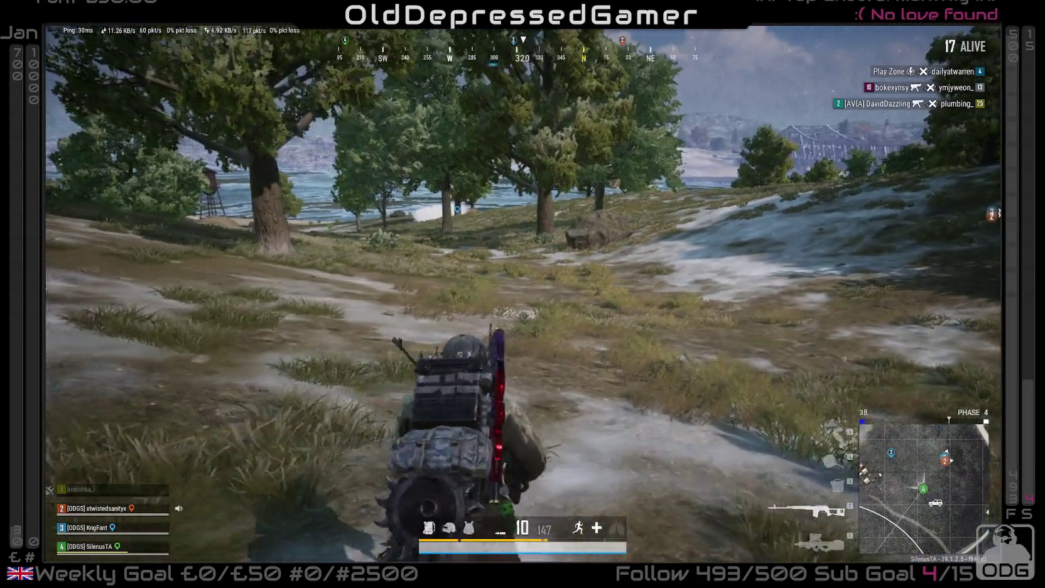
key(w)
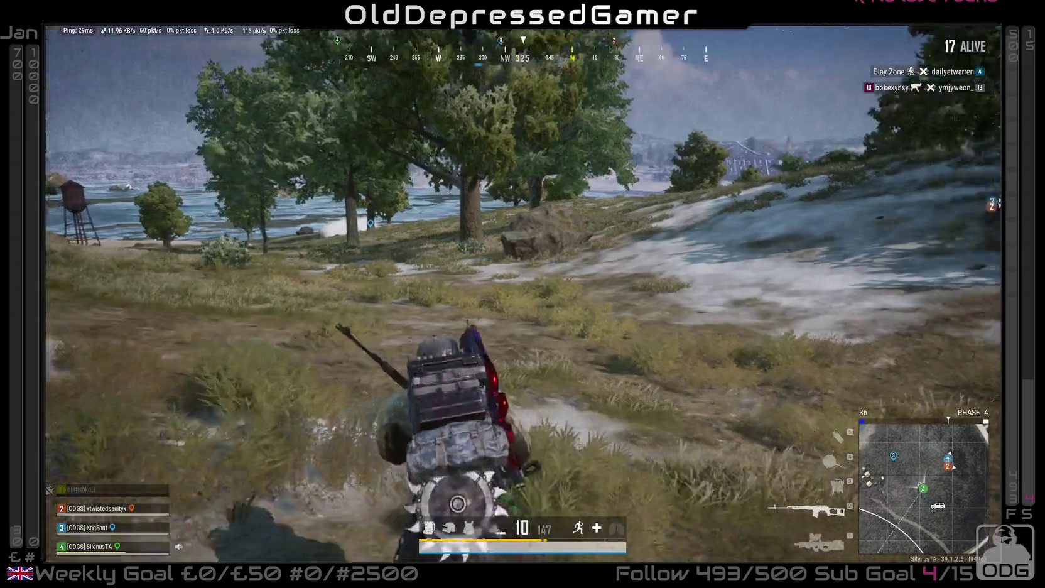
key(w)
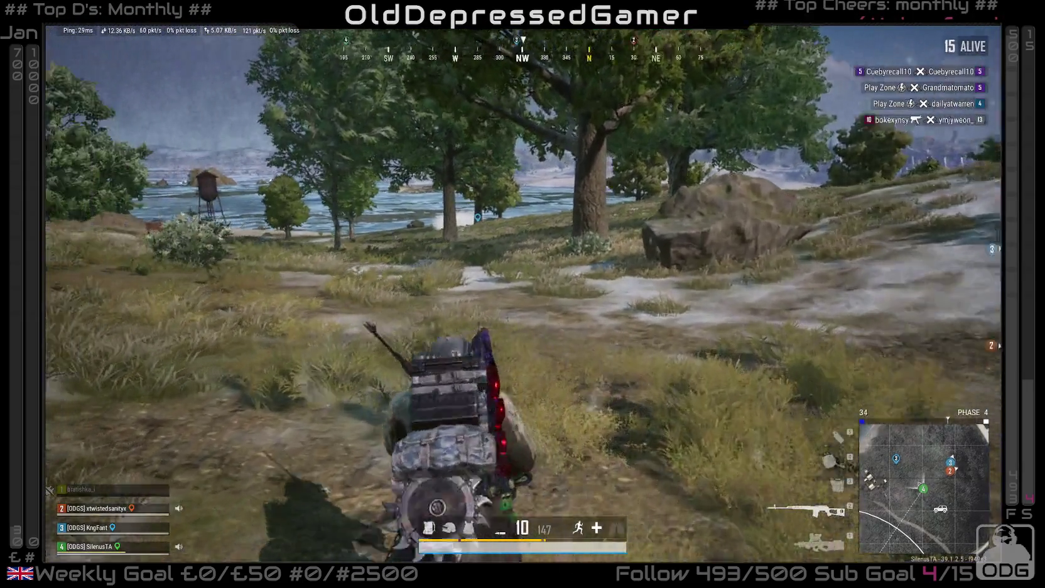
key(w)
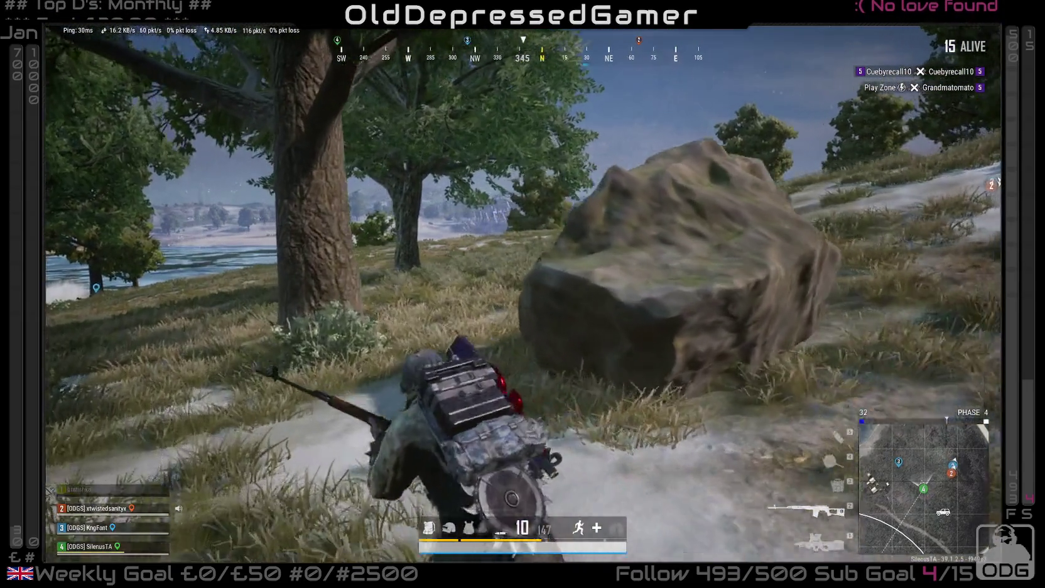
key(w)
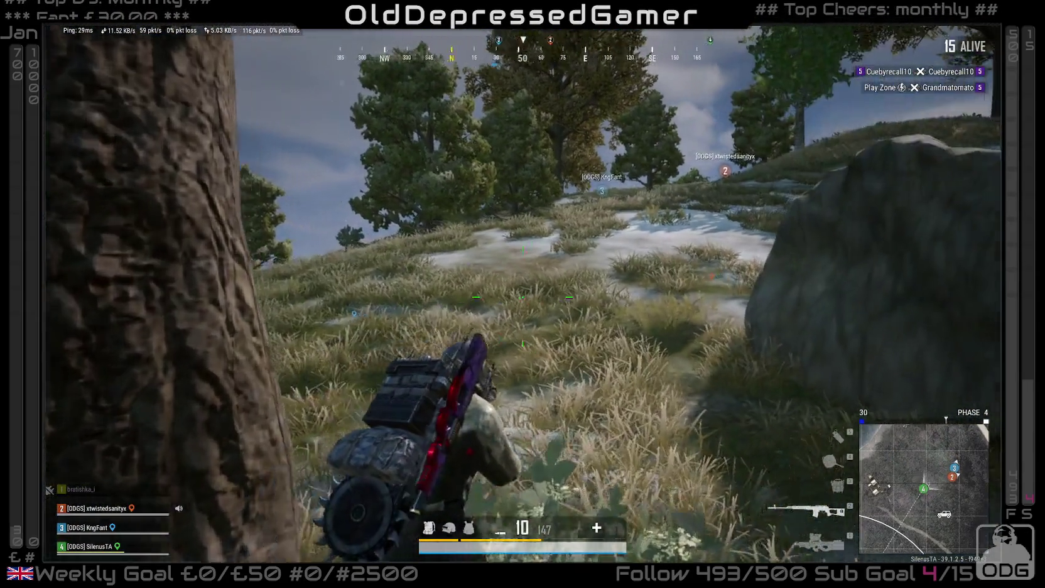
key(w)
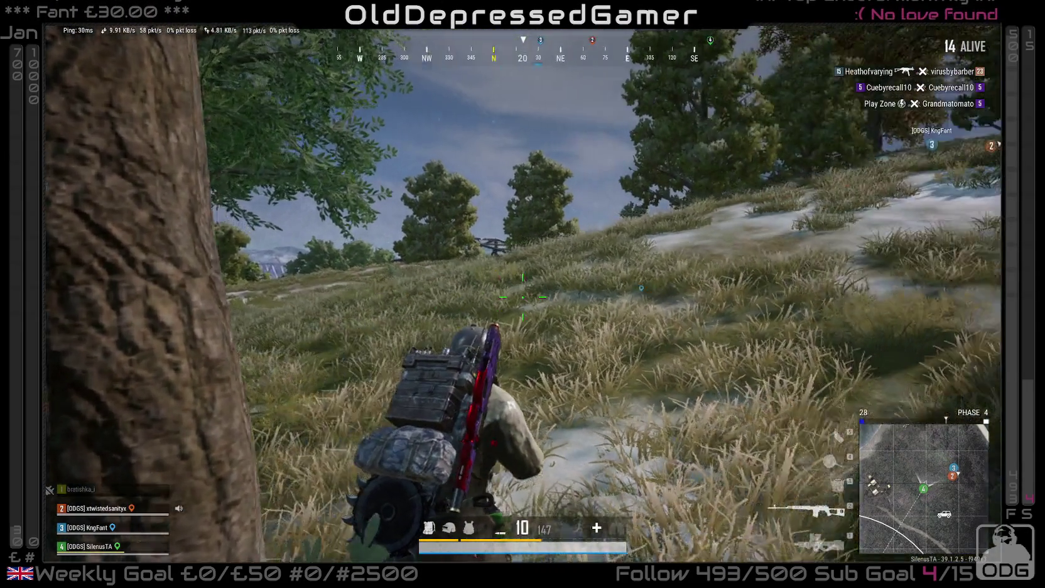
key(w)
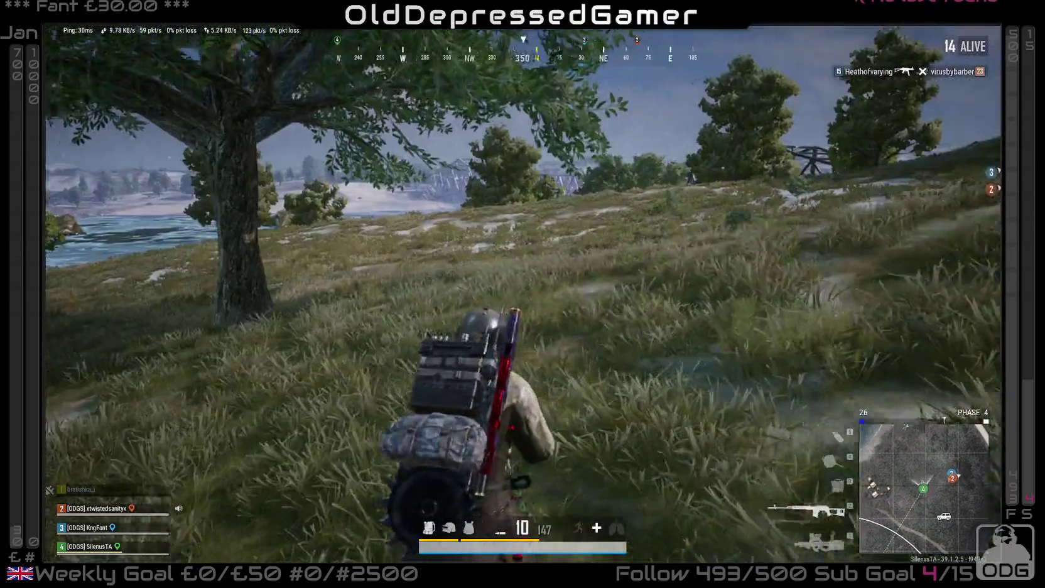
key(w)
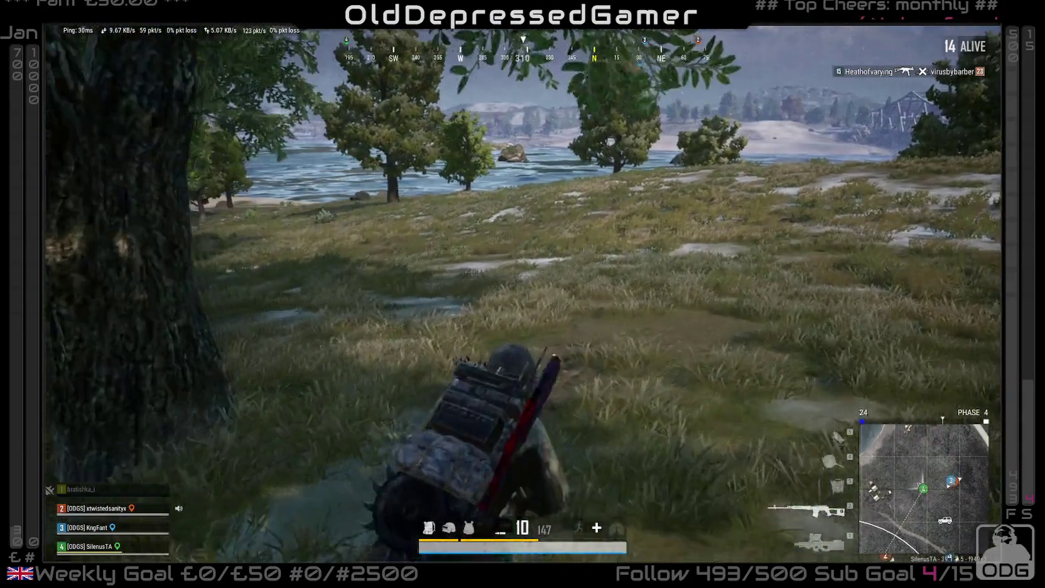
key(w)
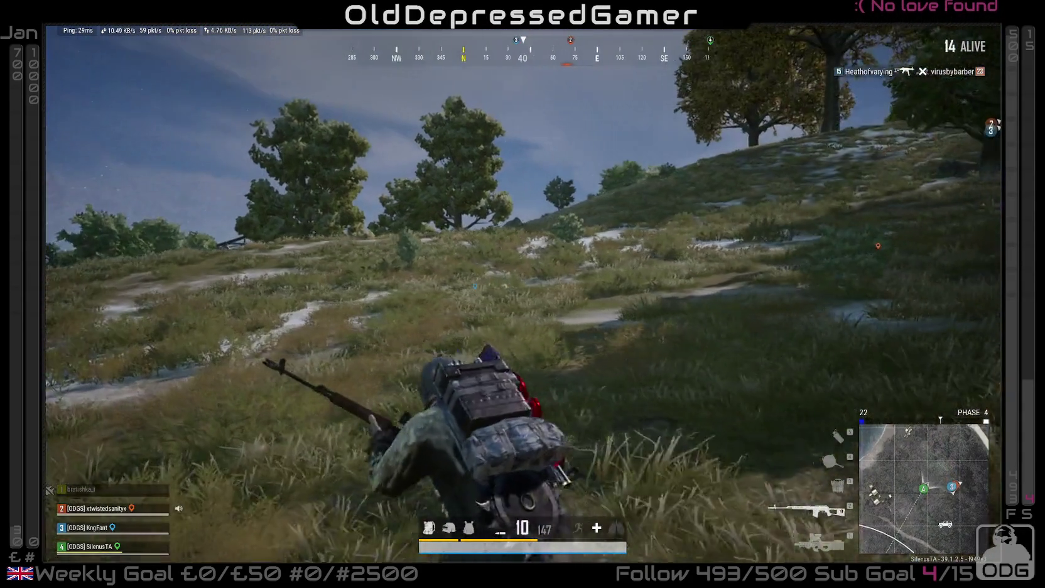
key(w)
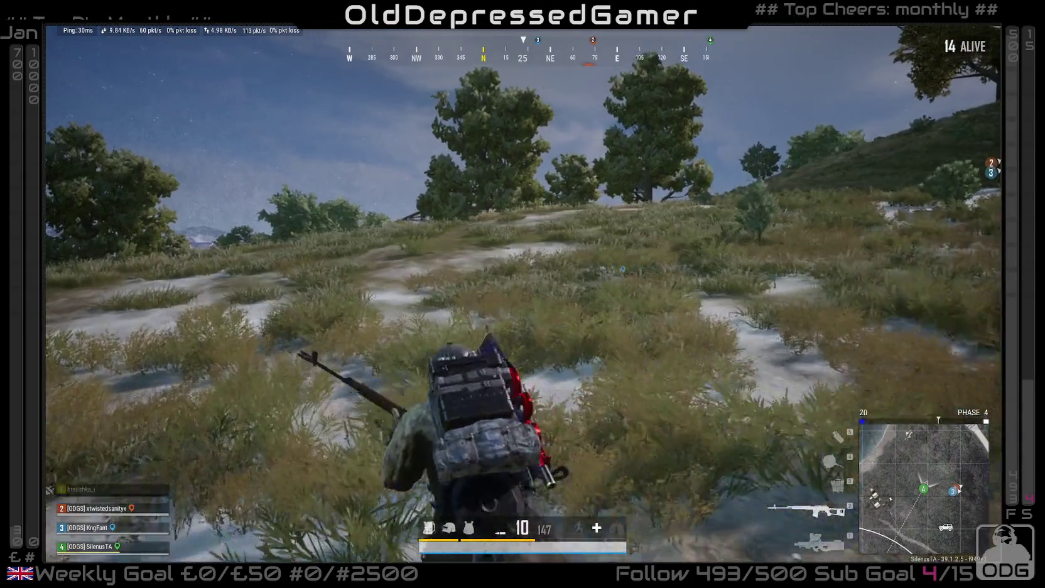
key(w)
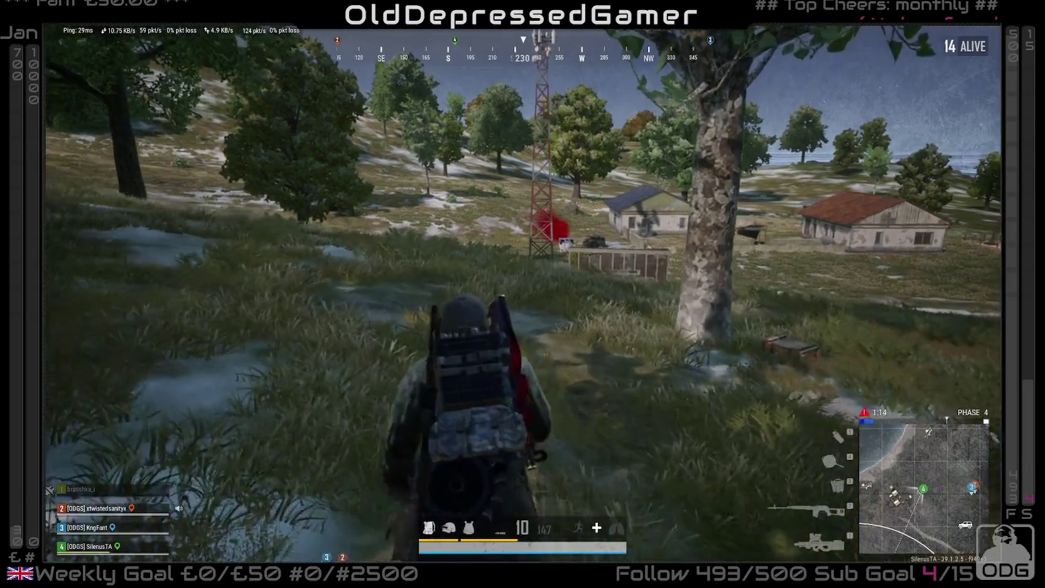
- Walk along the wooden shed up to the crate and open the care package's loot
key(w)
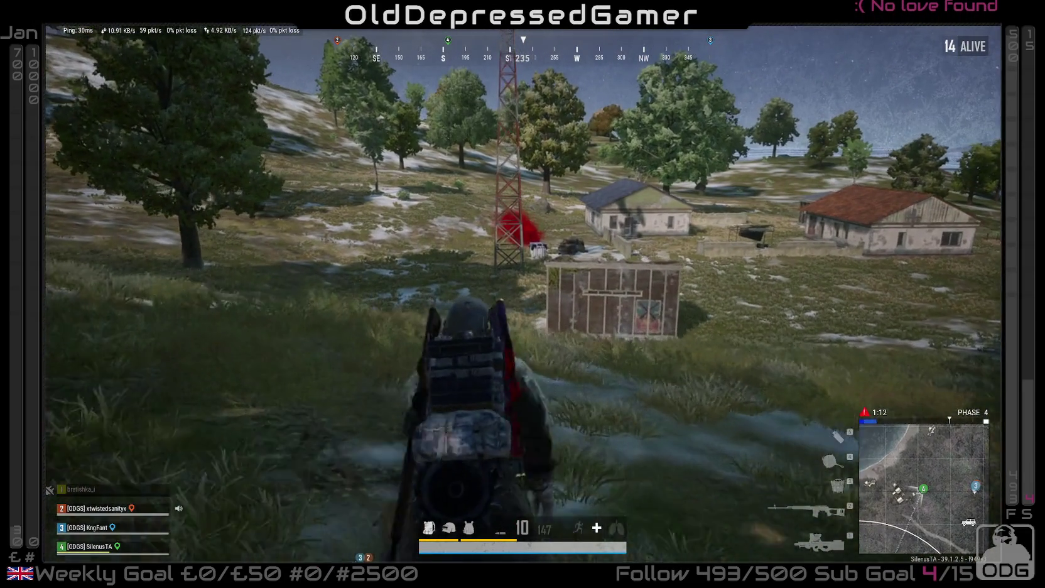
key(w)
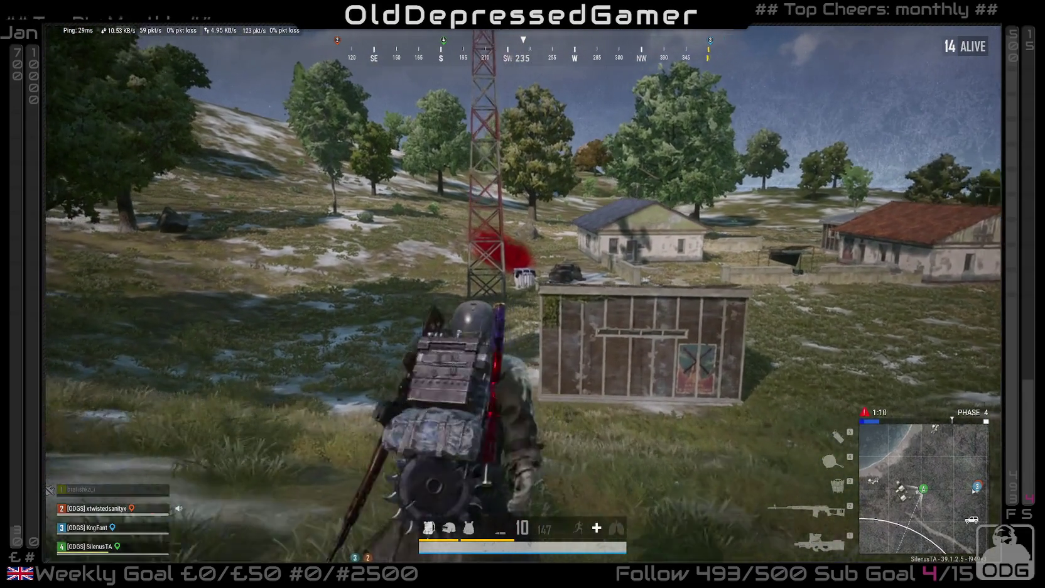
key(w)
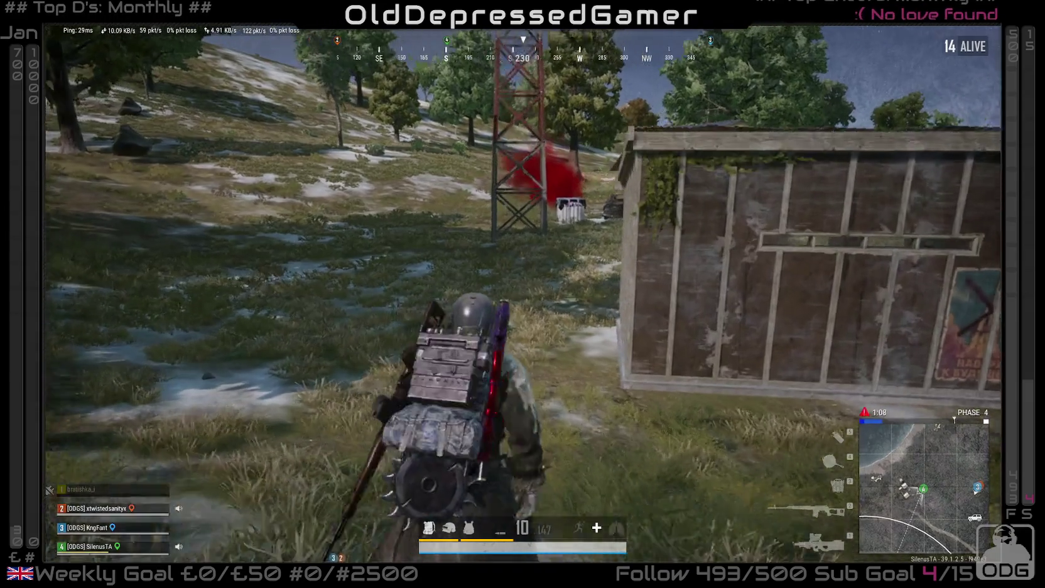
key(w)
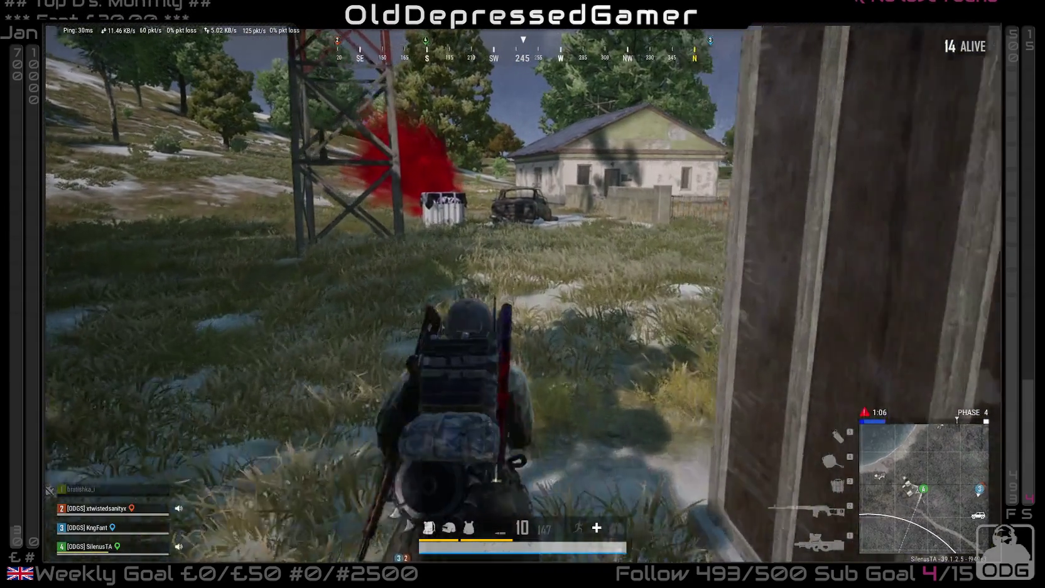
key(w)
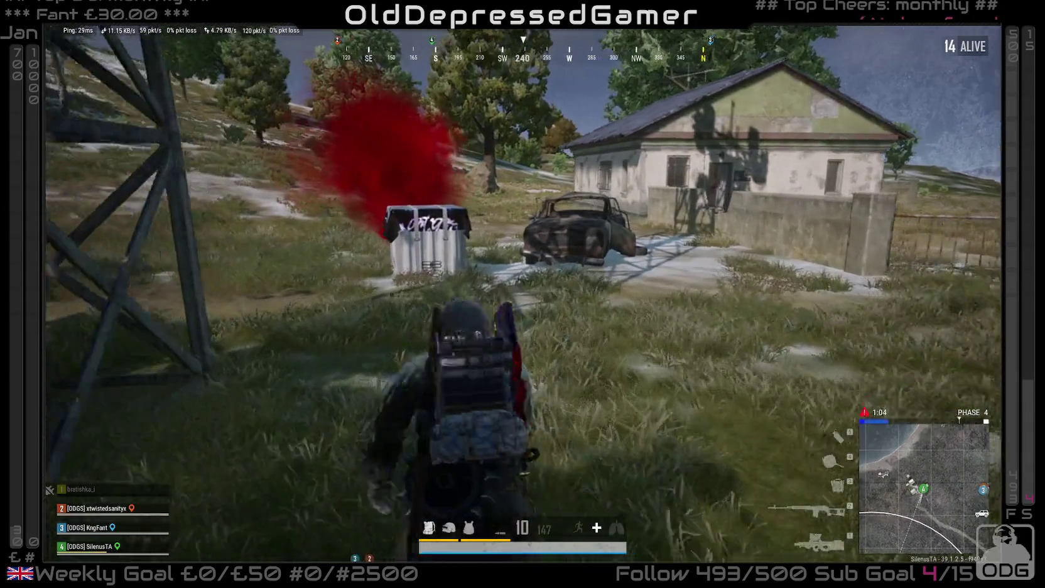
key(w)
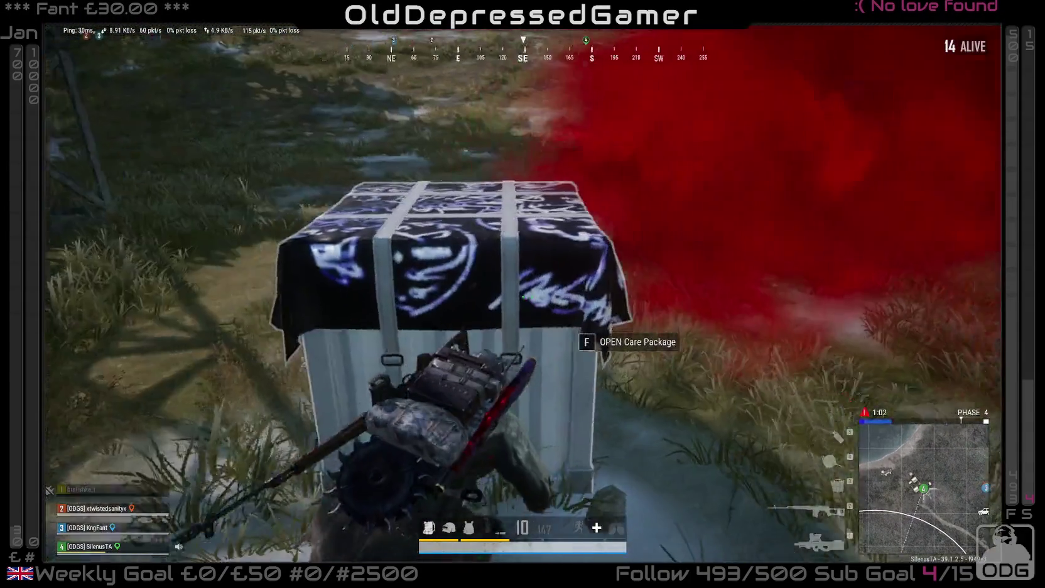
key(f)
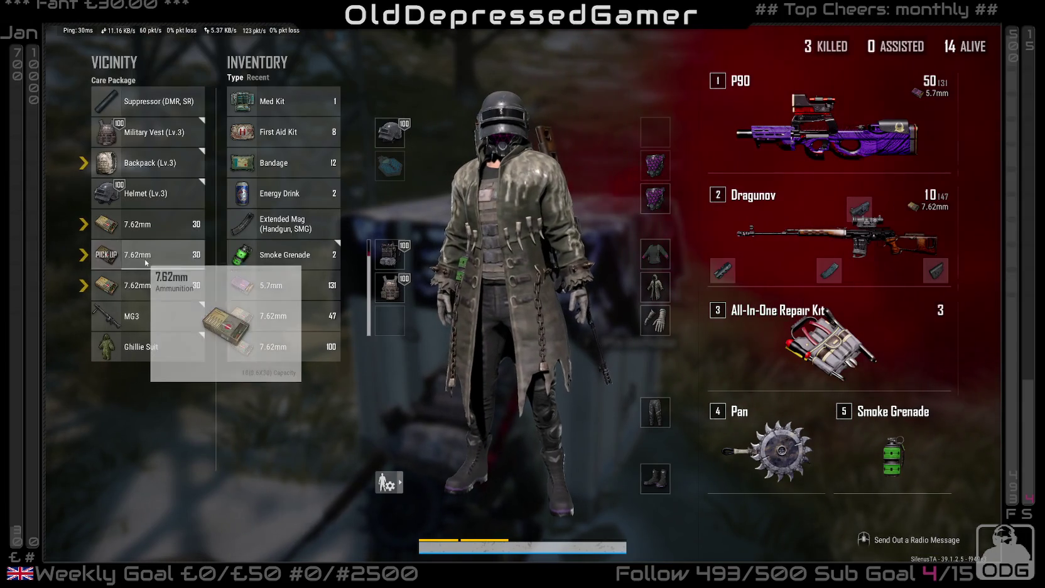
- Put on the package's ghillie suit and fit its suppressor onto the Dragunov
right_click(143, 339)
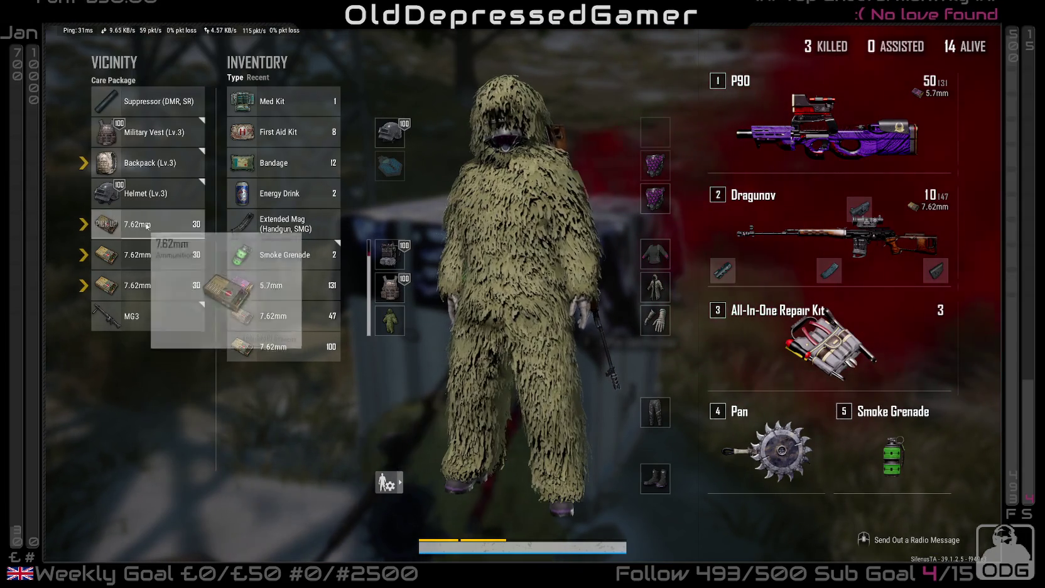
right_click(144, 102)
drag(143, 102, 351, 155)
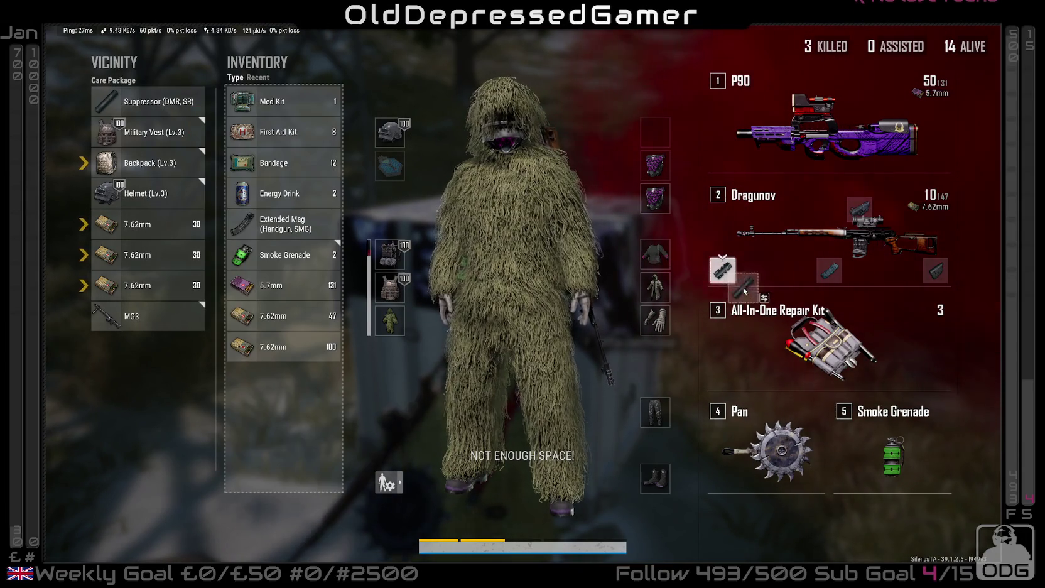
drag(744, 290, 731, 287)
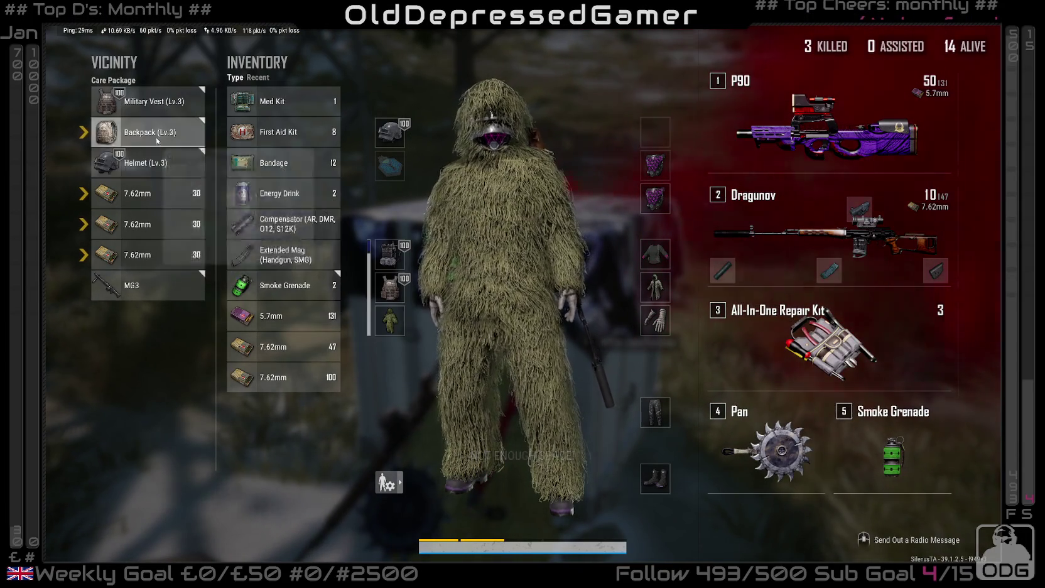
key(Tab)
- Leave the care package and move up along the shack, briefly scoping the rifle
key(f)
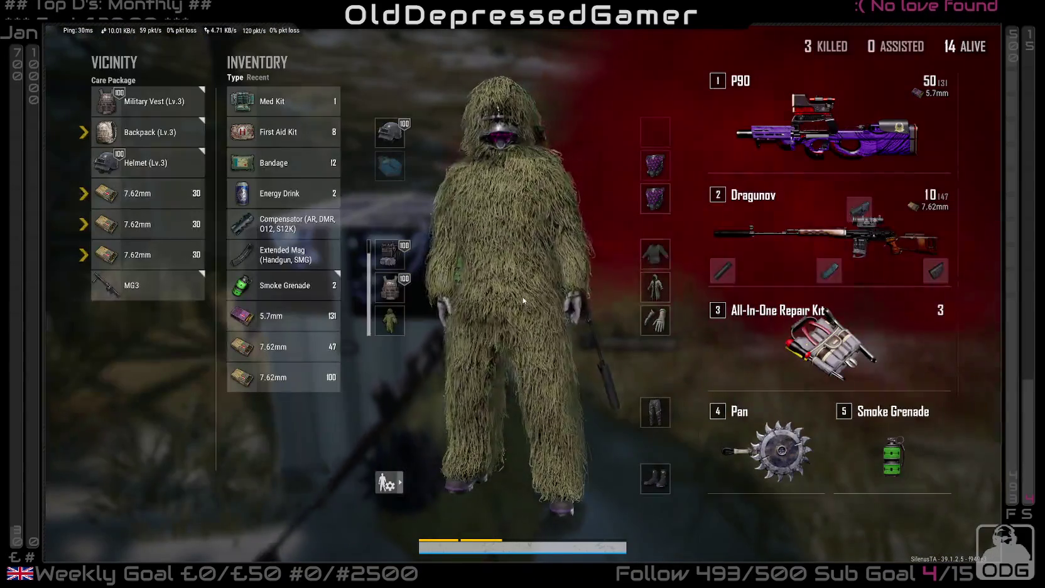
key(Tab)
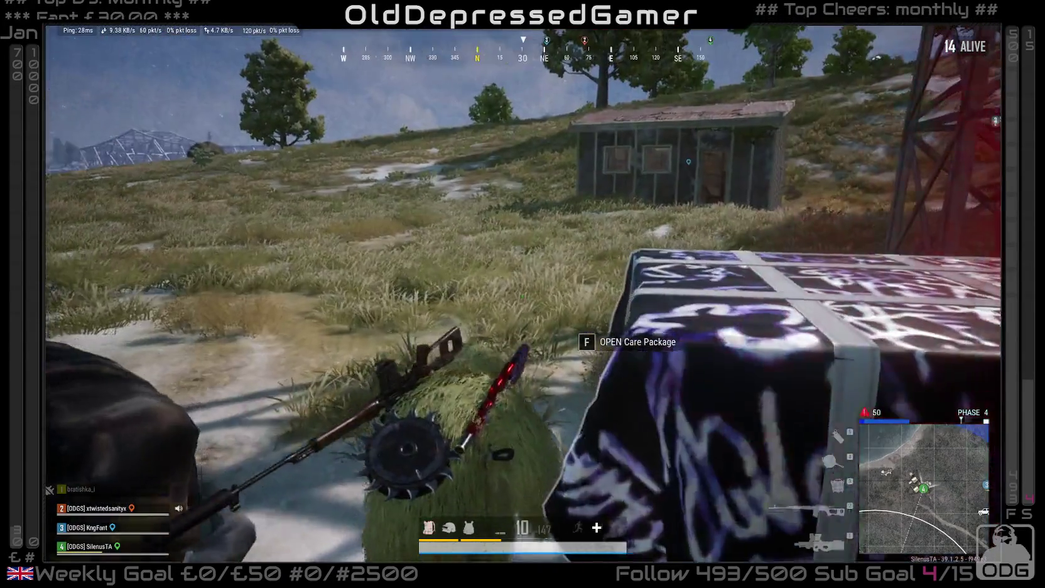
key(w)
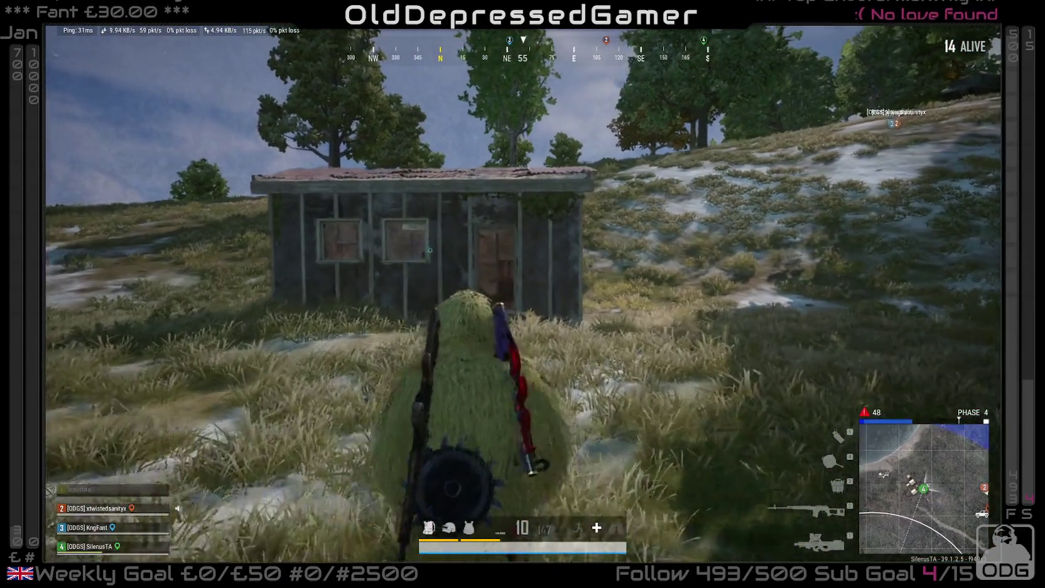
key(w)
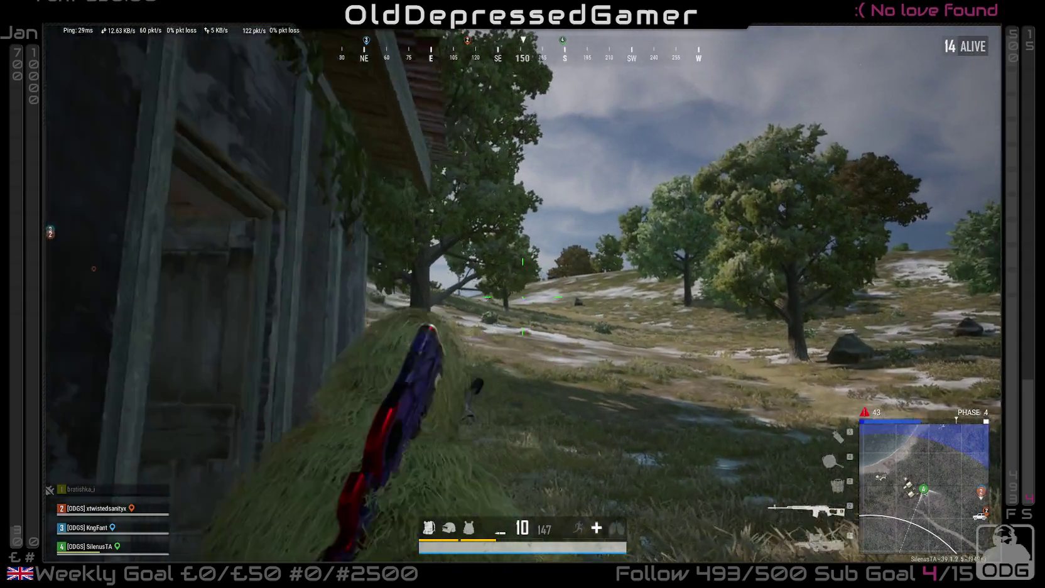
right_click(523, 295)
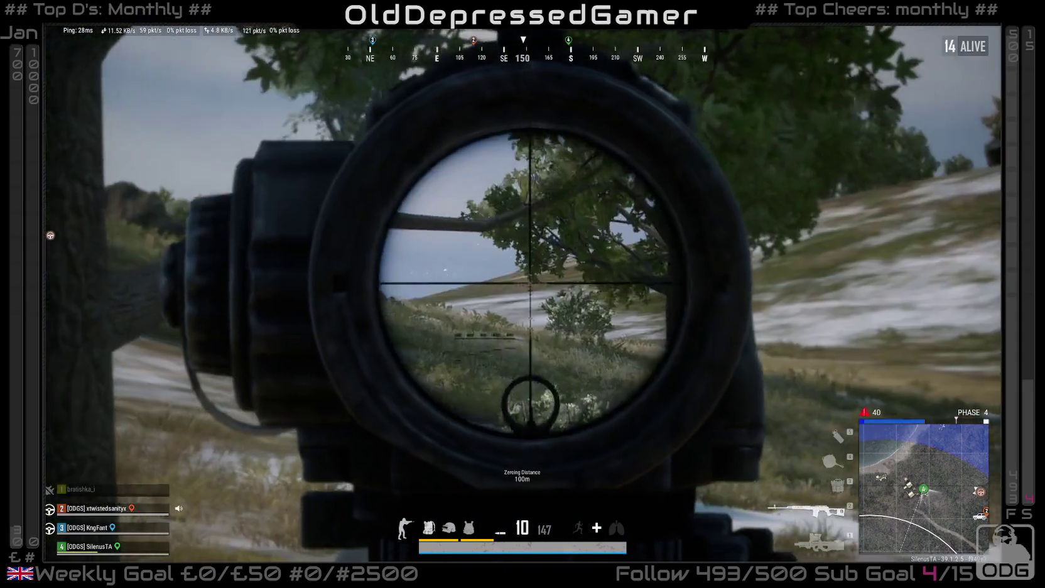
right_click(522, 295)
- Run past the burnt car and house across the slope and get into the teammate's car
key(w)
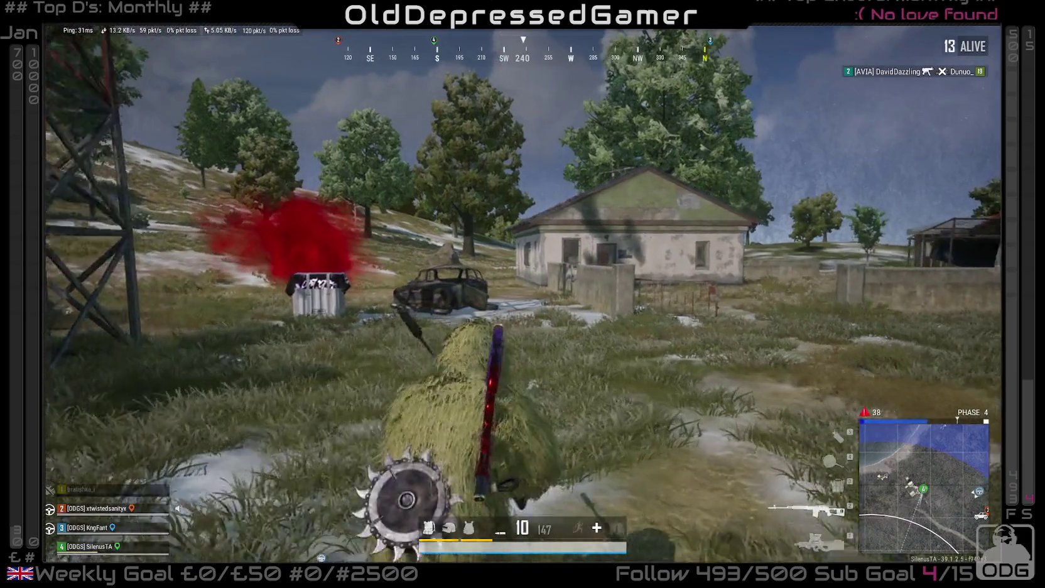
key(w)
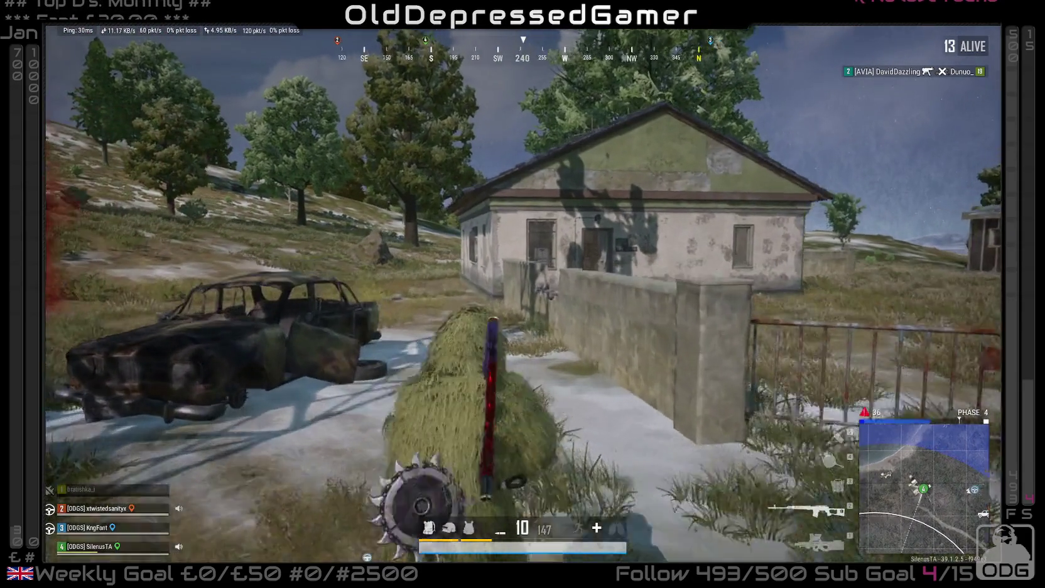
key(w)
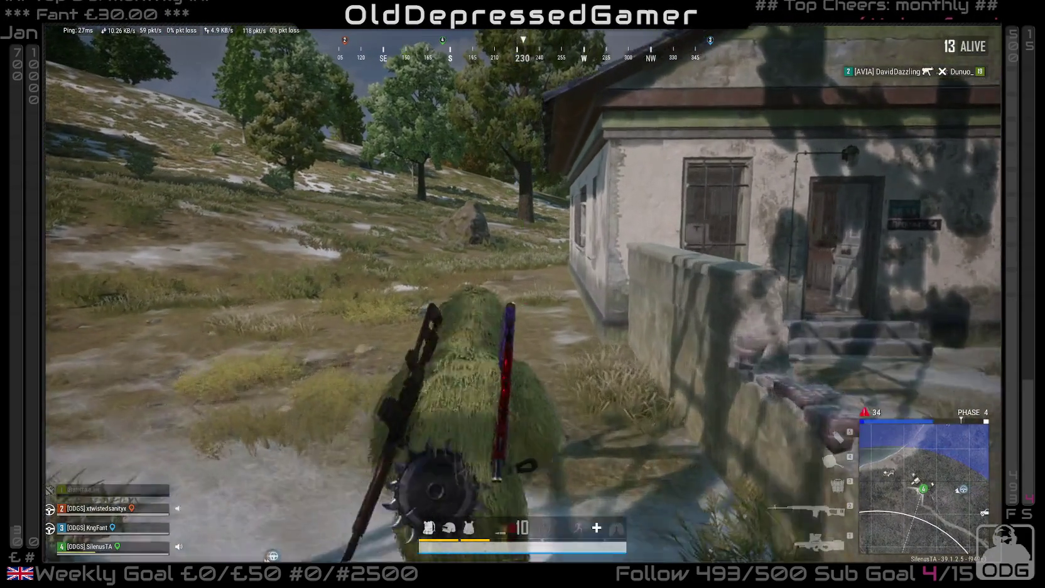
key(w)
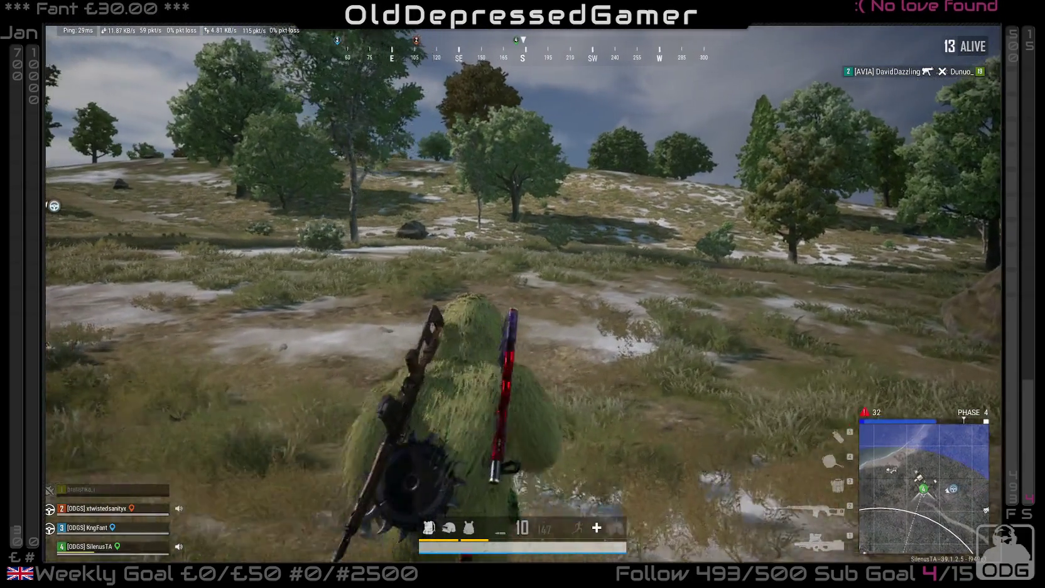
key(w)
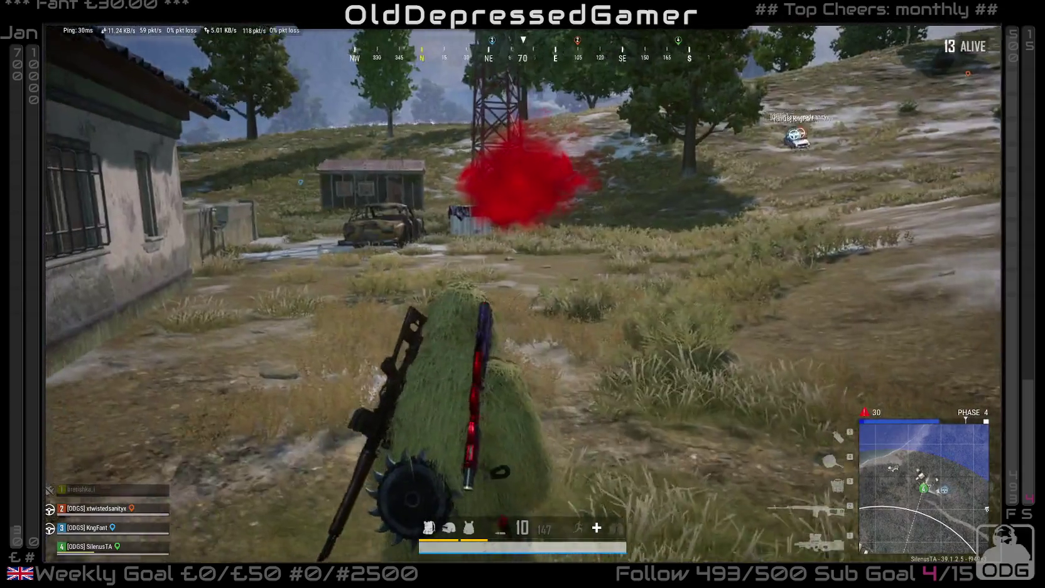
key(w)
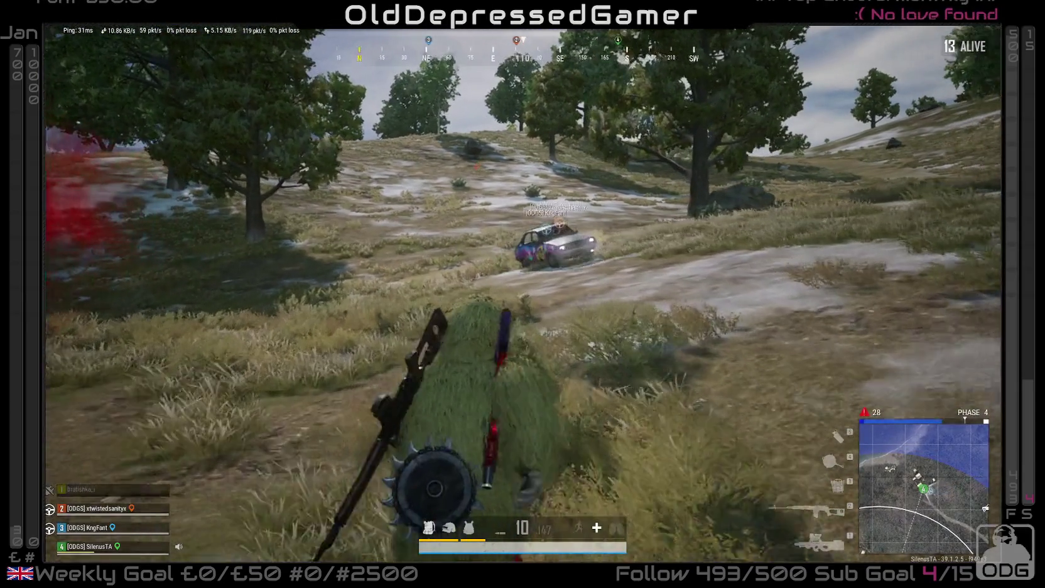
key(f)
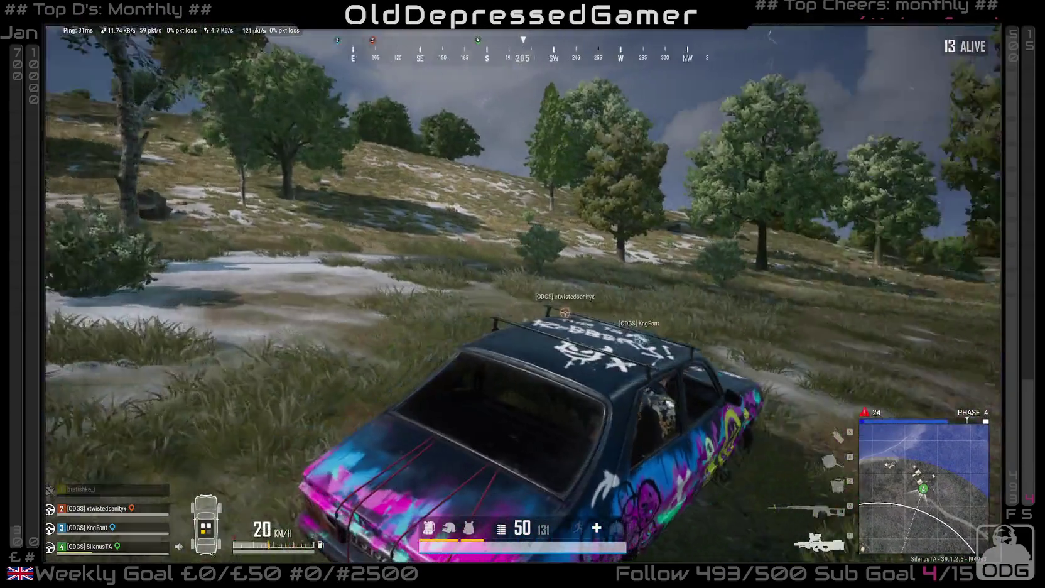
- Check the zoomed world map while riding, then lean out of the car window with the rifle
key(m)
scroll(458, 453, up, 5)
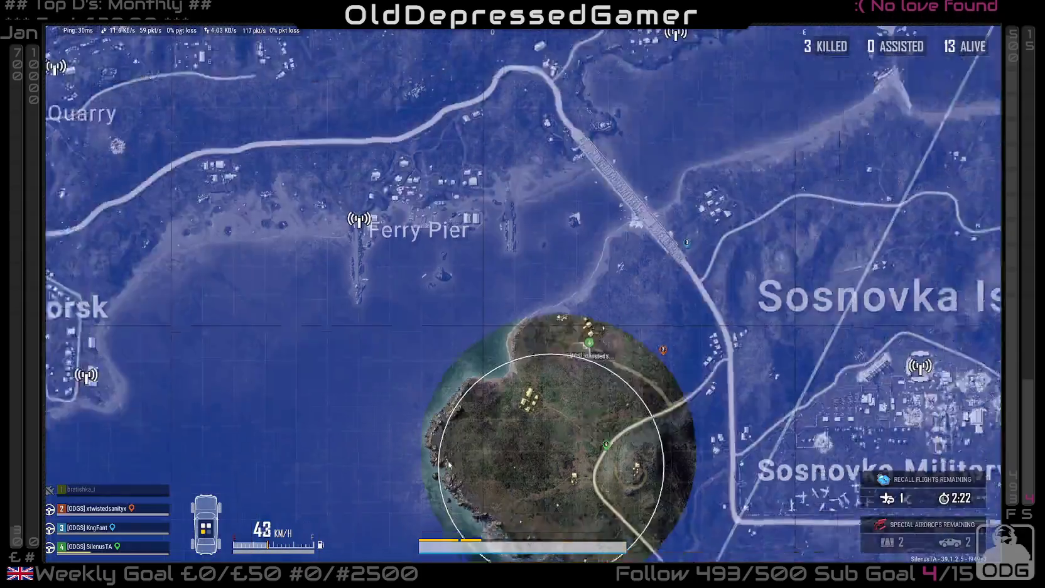
key(m)
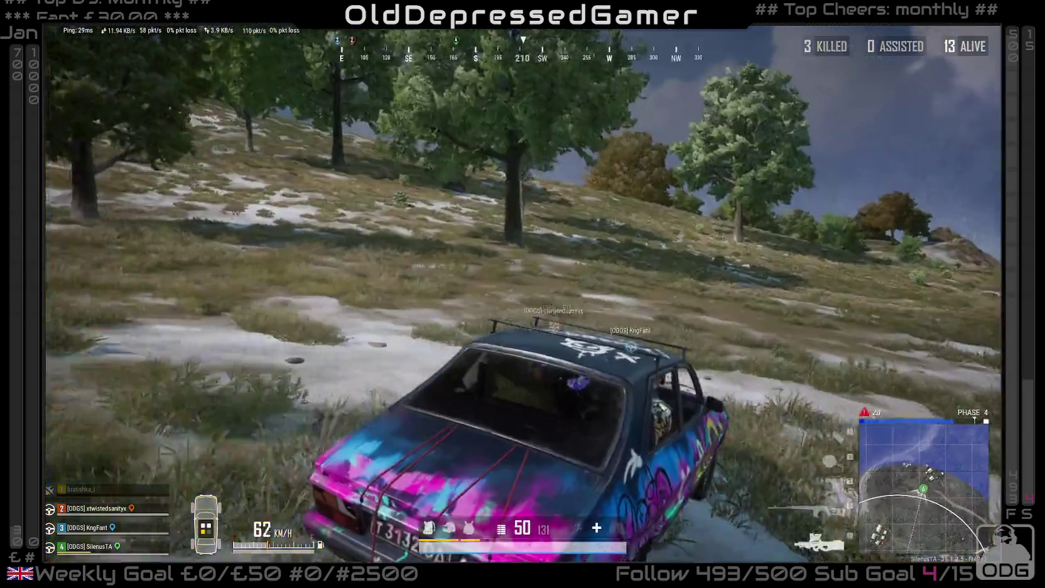
key(1)
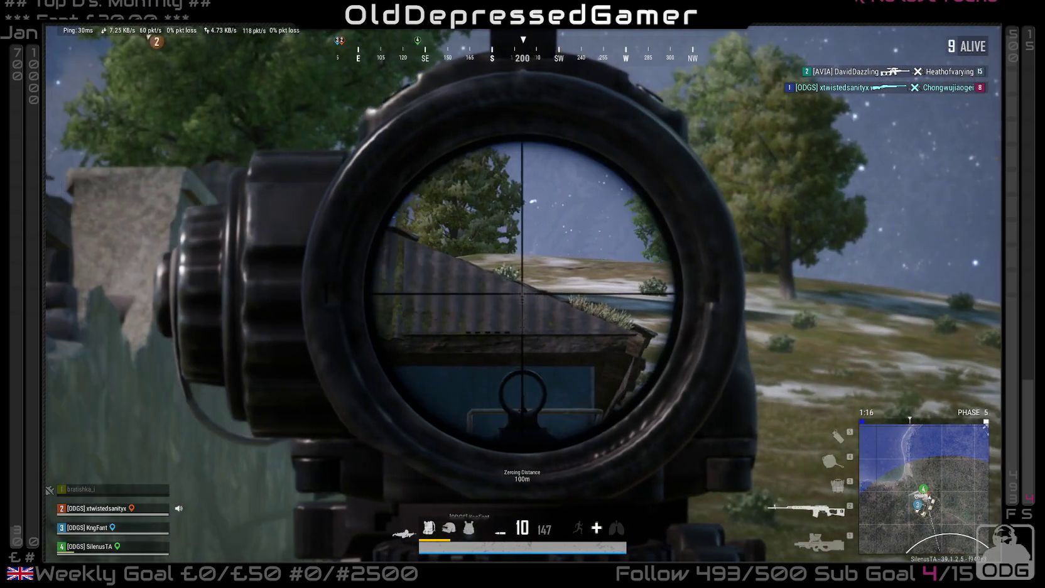
- Swap to the melee weapon and back to the rifle, then scope the hillside twice
key(4)
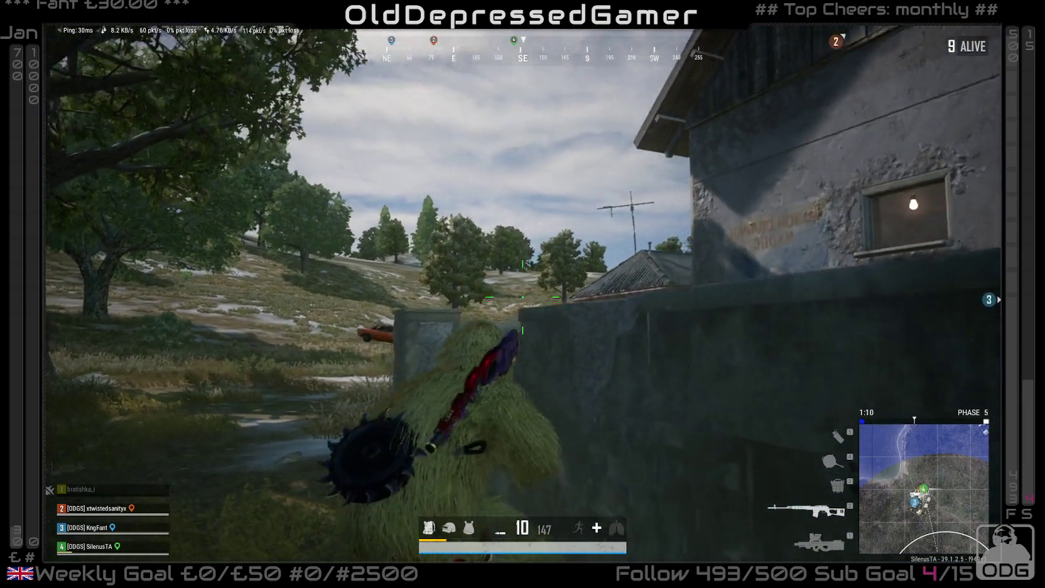
key(2)
right_click(522, 293)
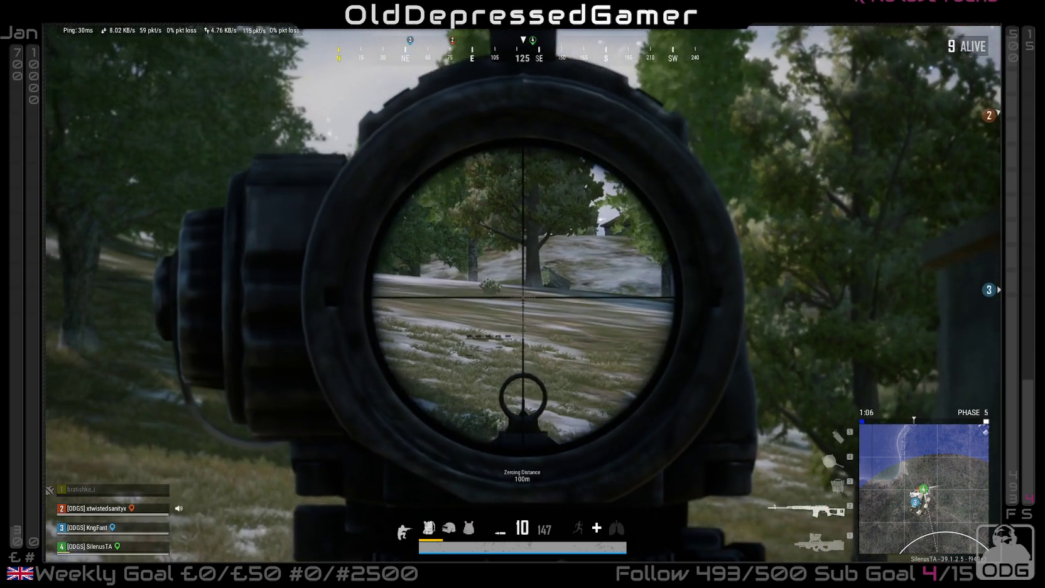
right_click(523, 293)
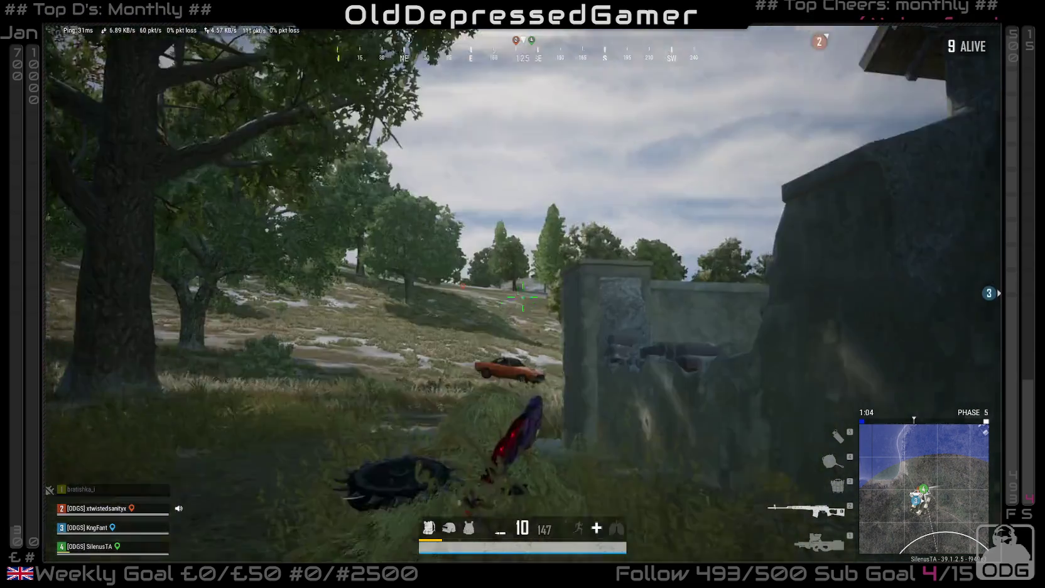
right_click(522, 294)
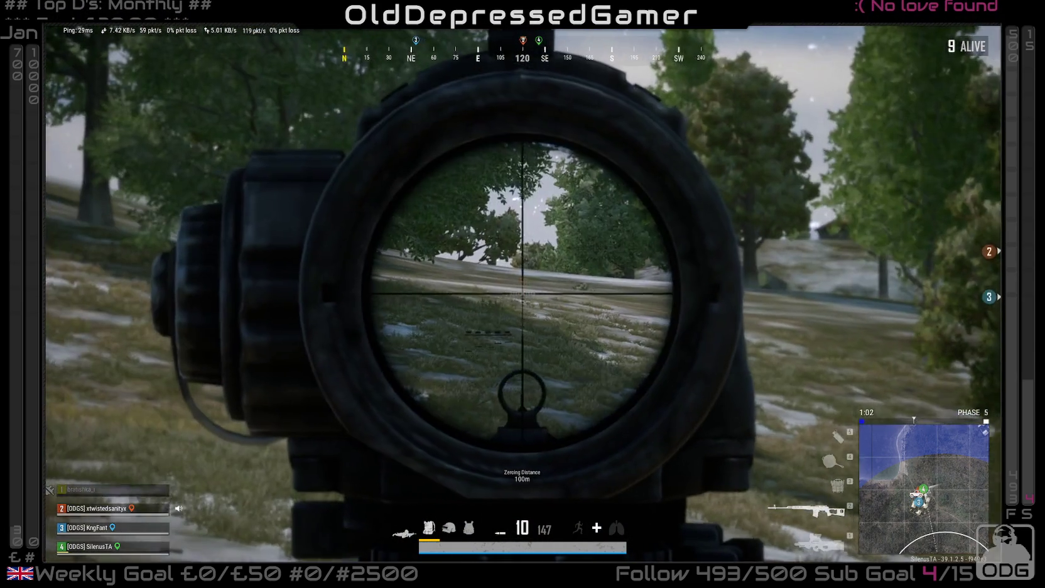
right_click(523, 294)
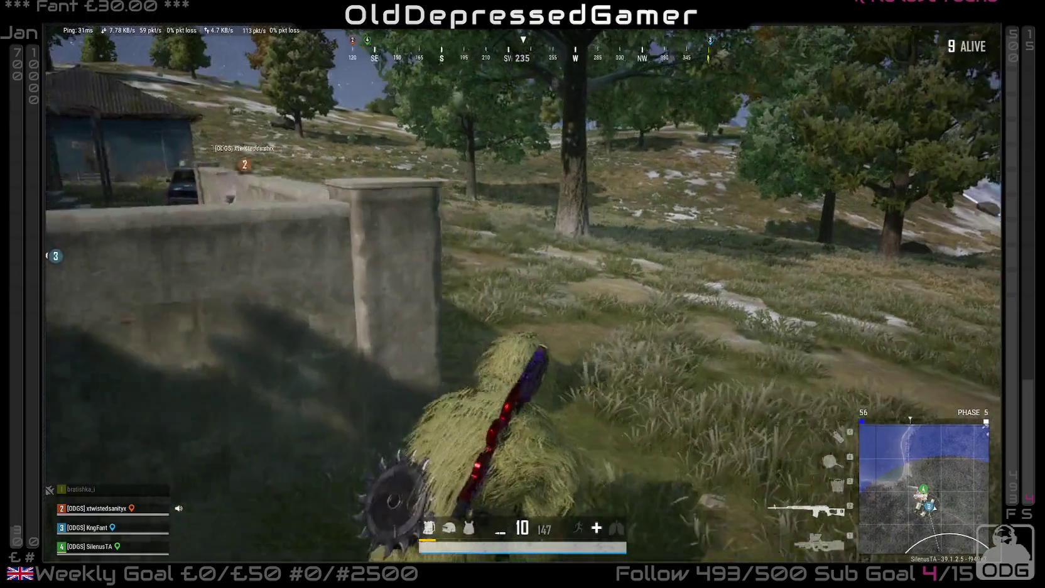
- Crawl prone through the grass past the house toward the trees by the teammate
key(w)
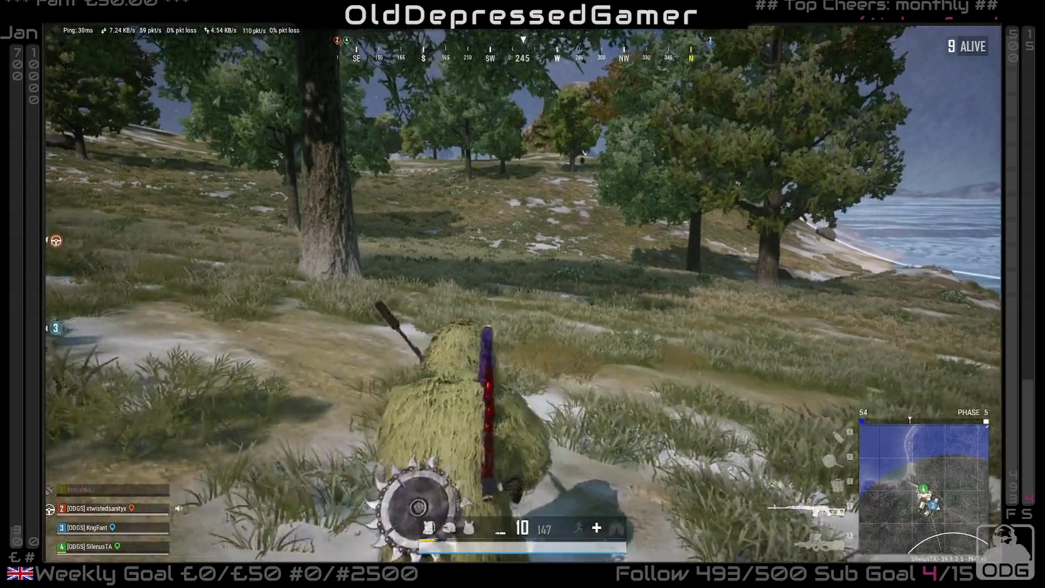
key(w)
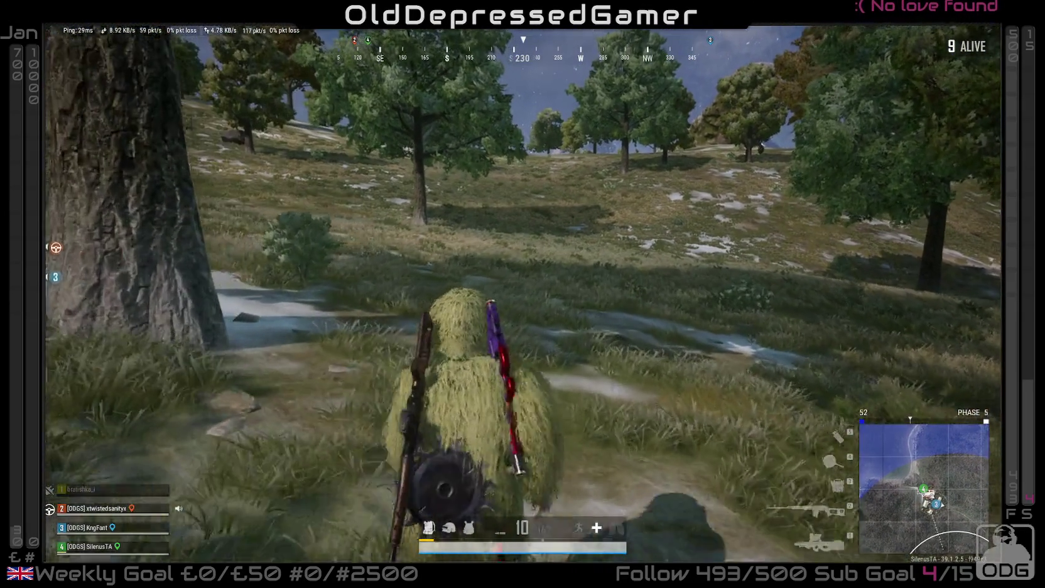
key(w)
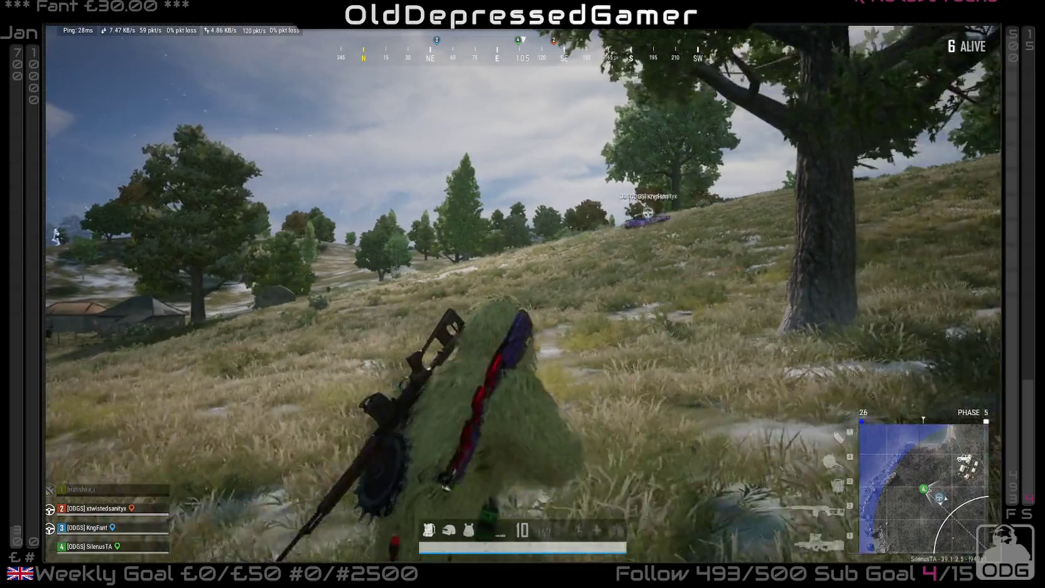
mouse_move(522, 293)
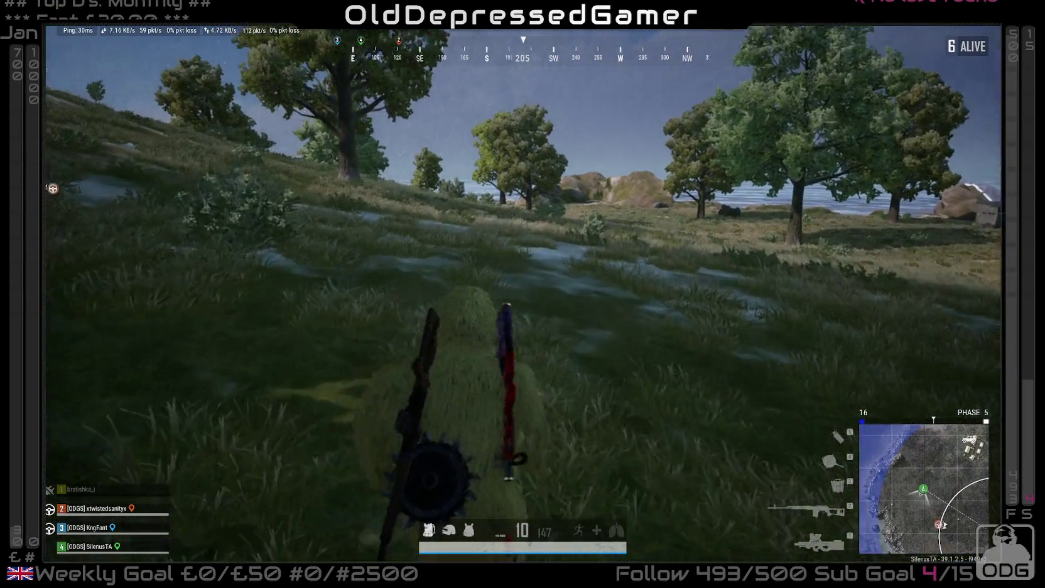
key(w)
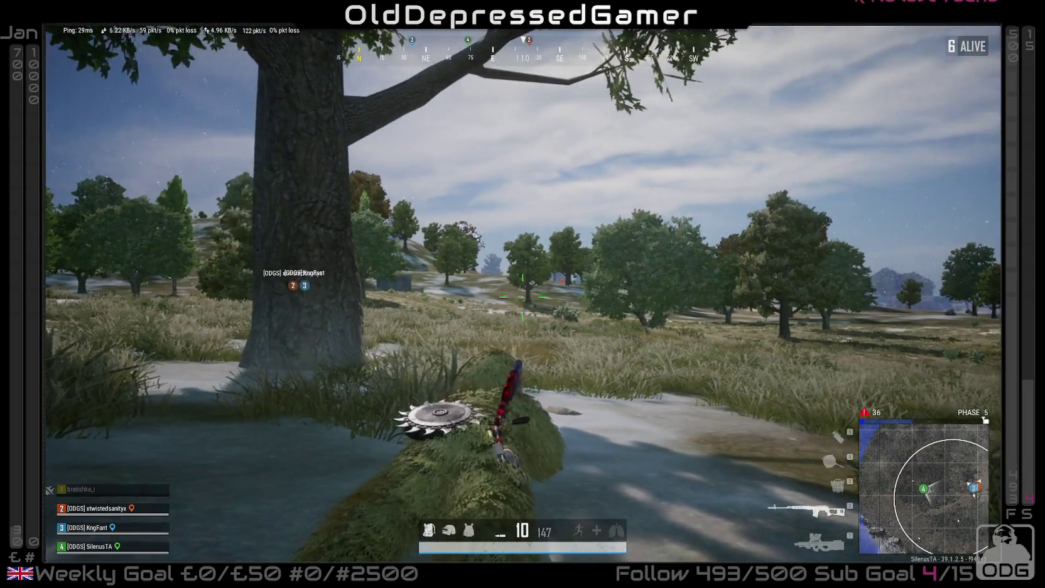
- Scope in while shifting position, then drop prone and crawl up to the tree trunk
right_click(522, 293)
key(w)
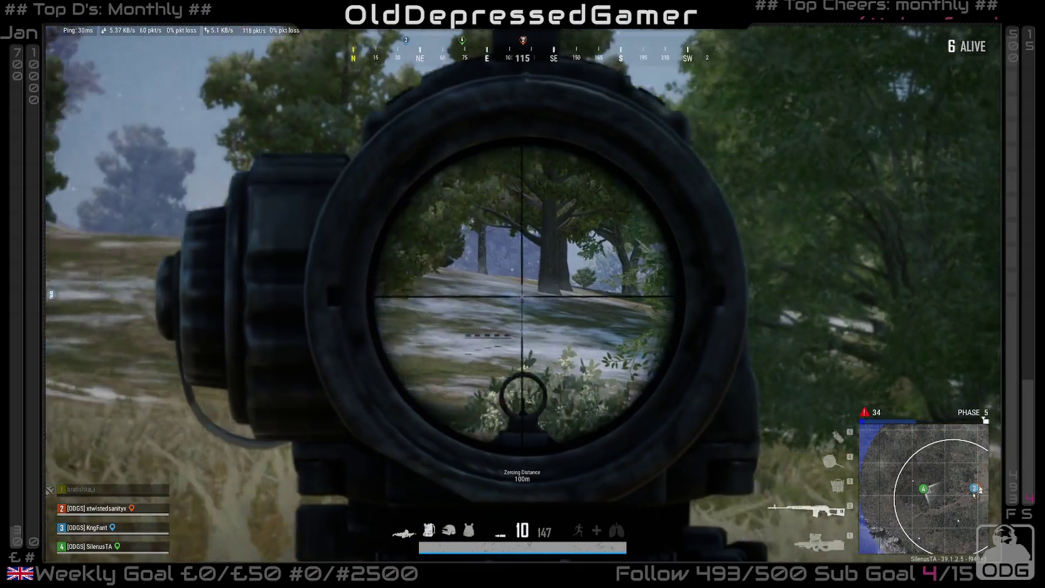
key(w)
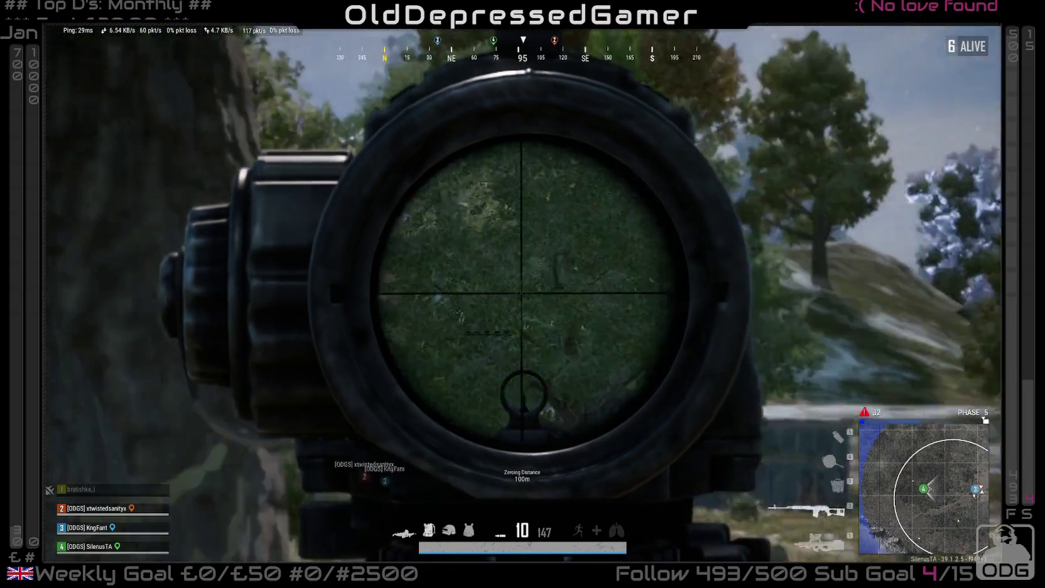
right_click(522, 294)
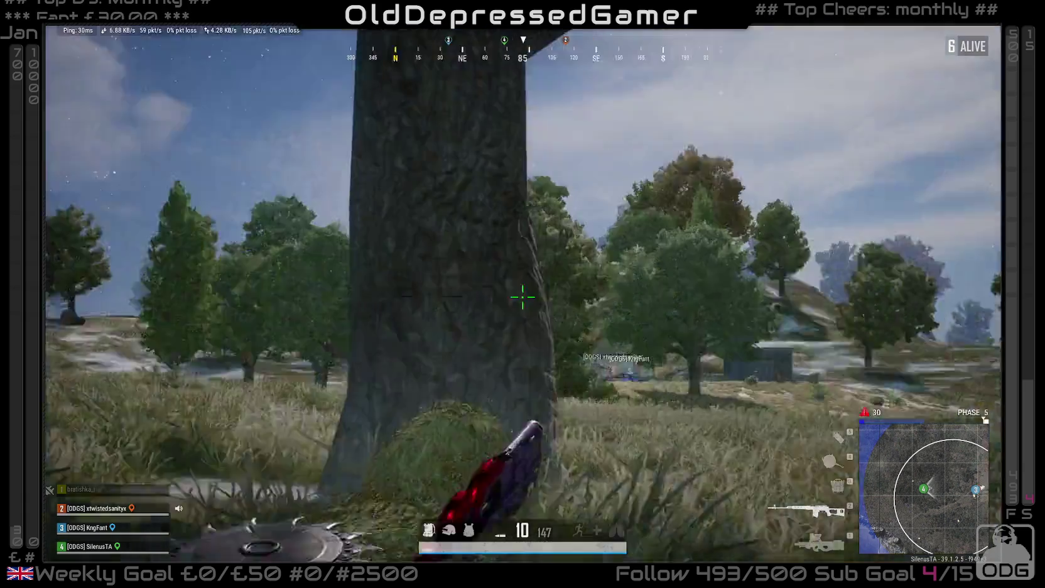
key(z)
key(w)
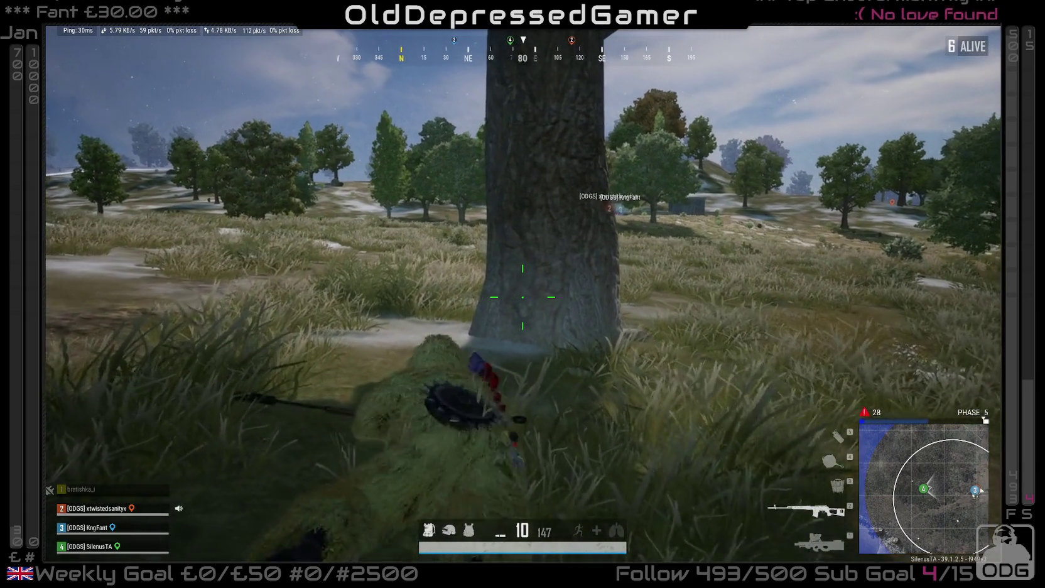
- Lean out from the tree and scan the area around the shed through the scope
key(d)
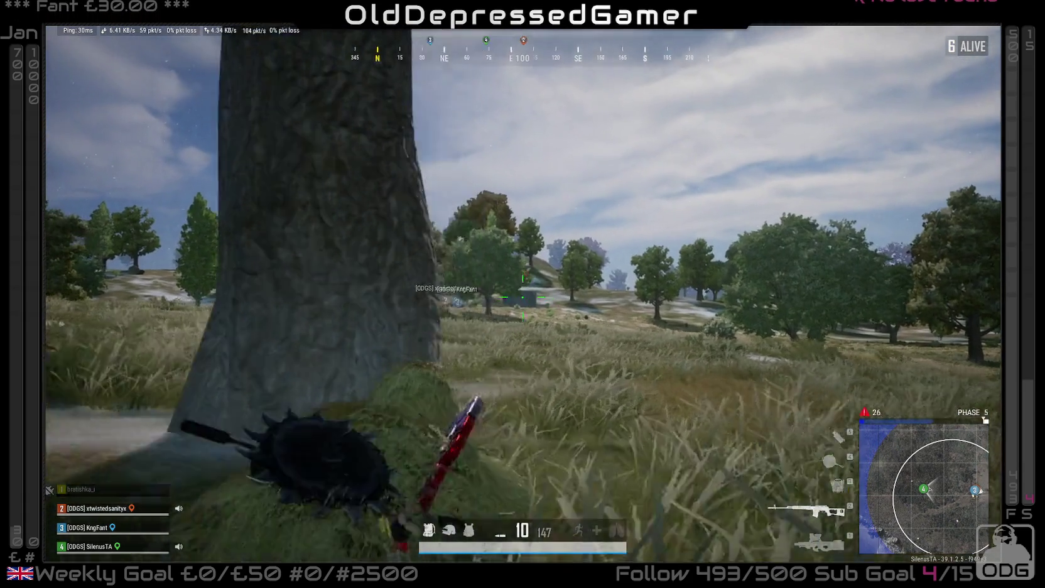
right_click(523, 294)
key(a)
key(d)
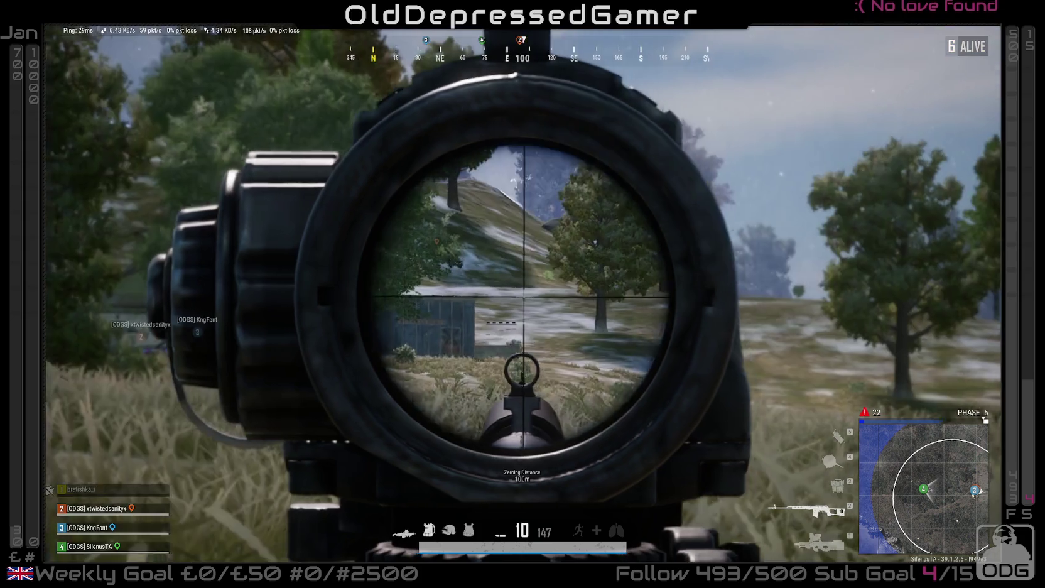
key(d)
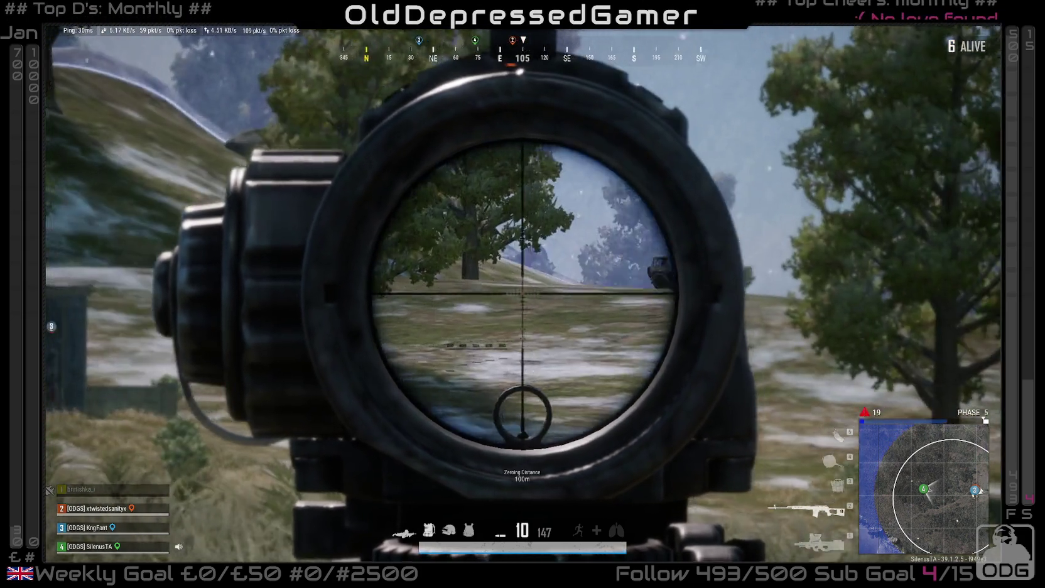
right_click(522, 297)
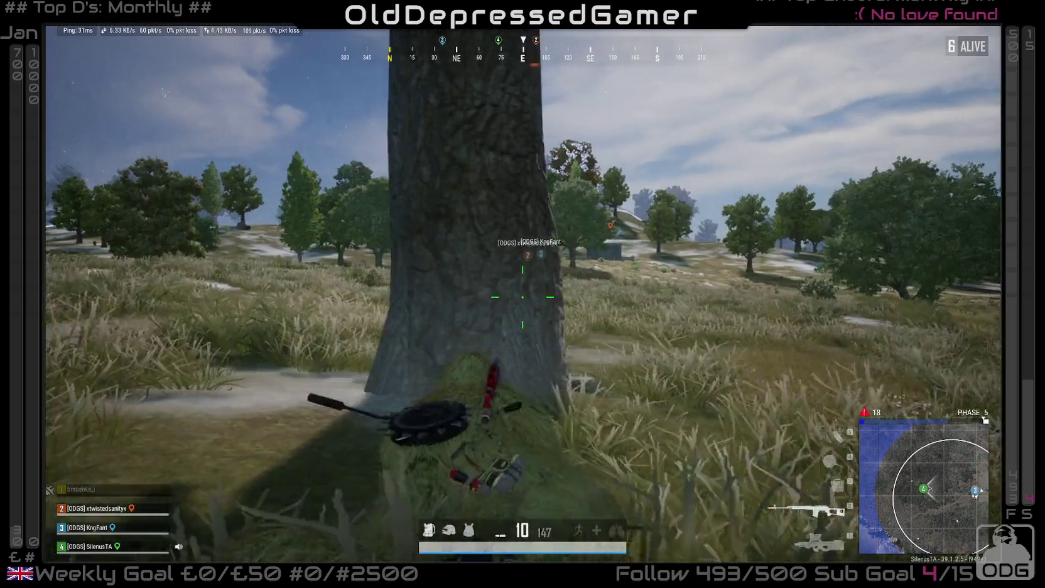
- Crawl along the tree trunk, switching to the P90 and back to the scoped rifle
key(d)
key(d)
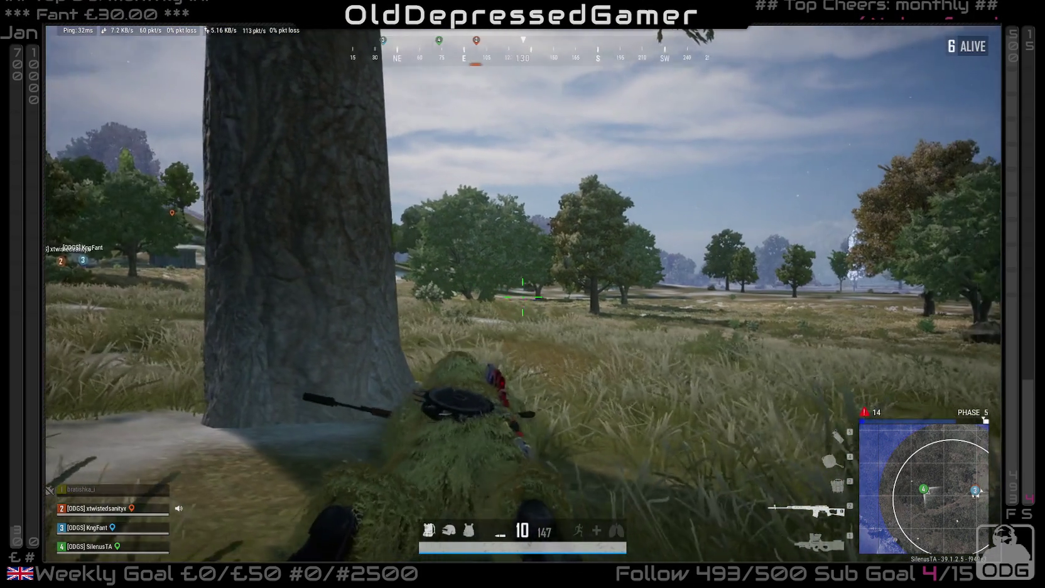
key(d)
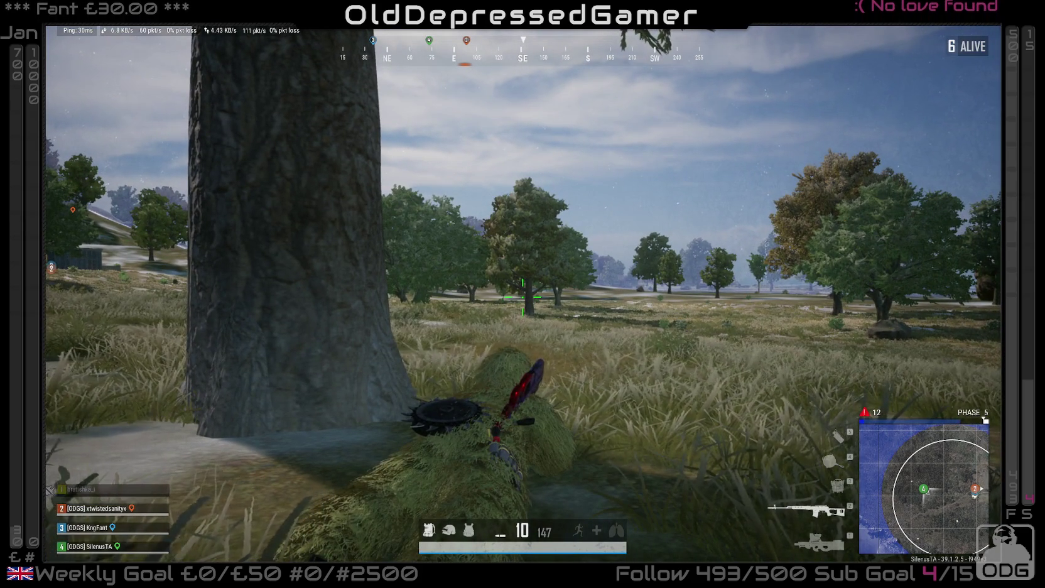
key(1)
key(d)
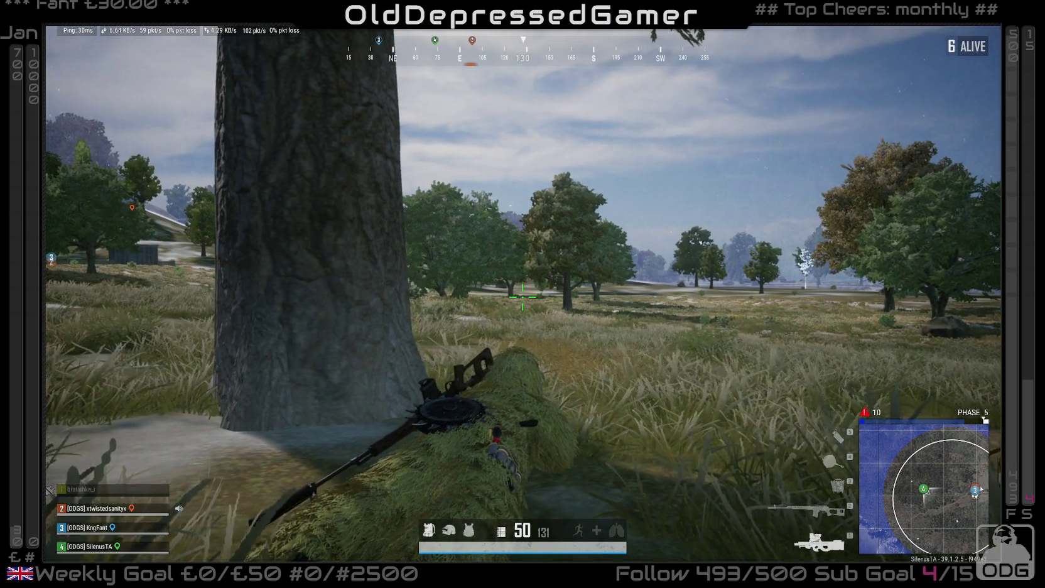
key(2)
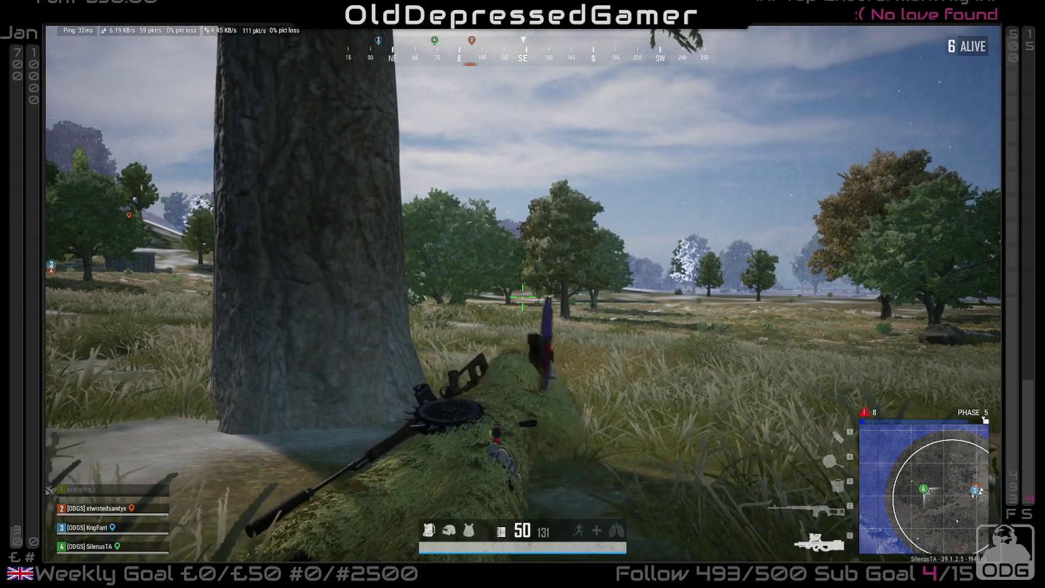
- Scope the bushes and hillside repeatedly from behind the tree
right_click(522, 294)
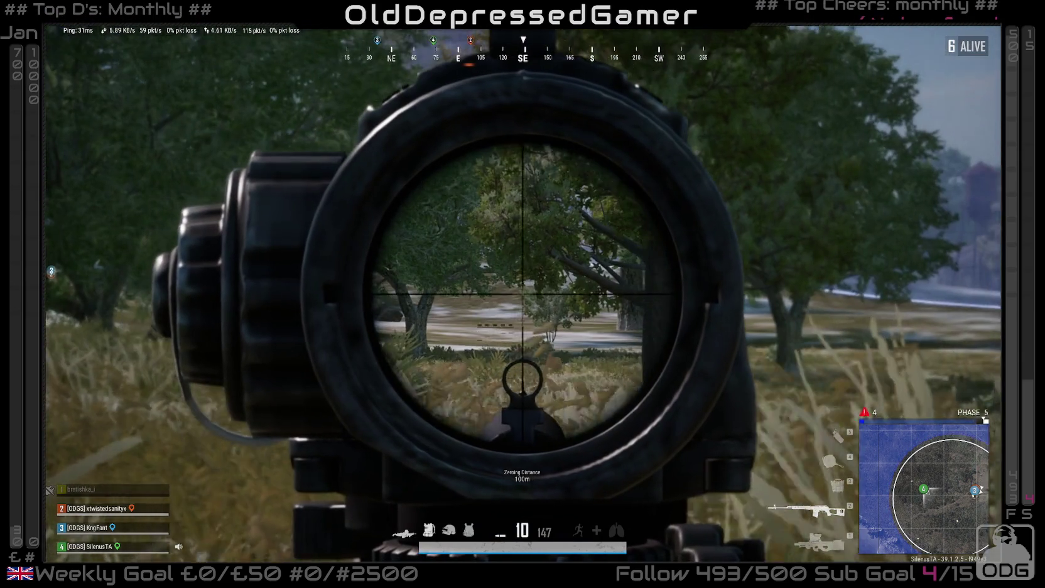
right_click(522, 294)
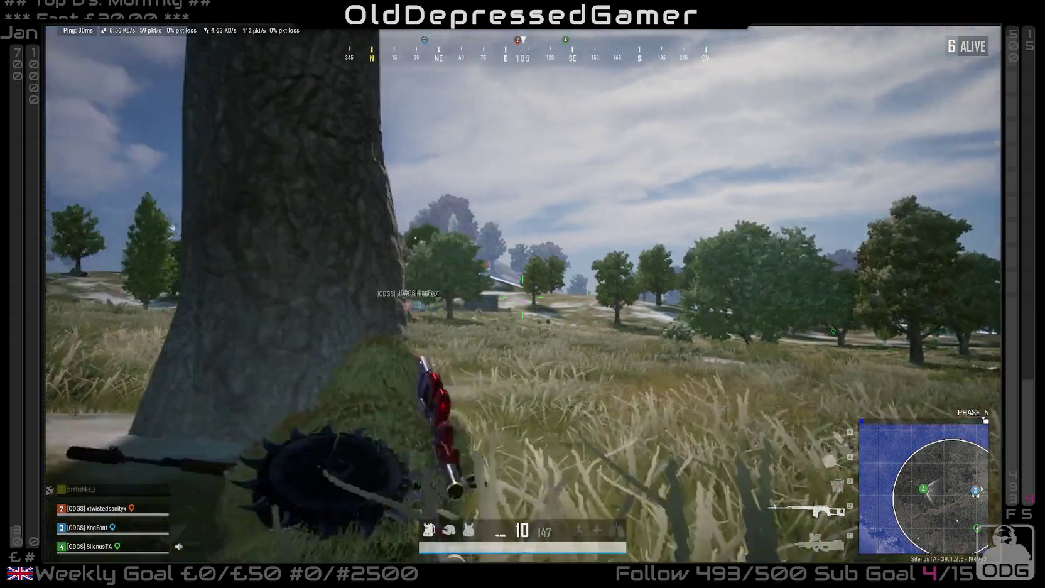
right_click(522, 294)
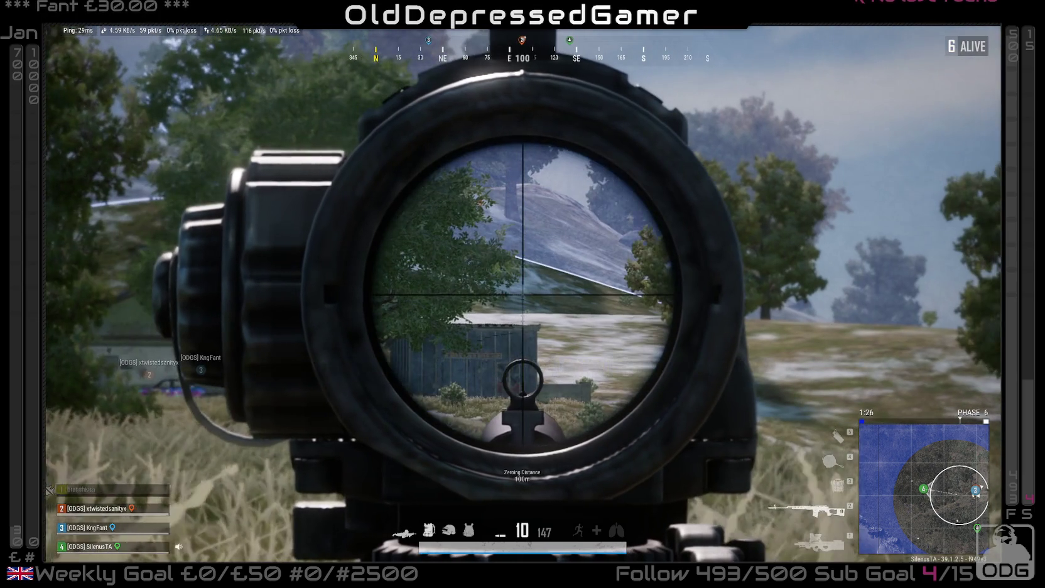
right_click(522, 294)
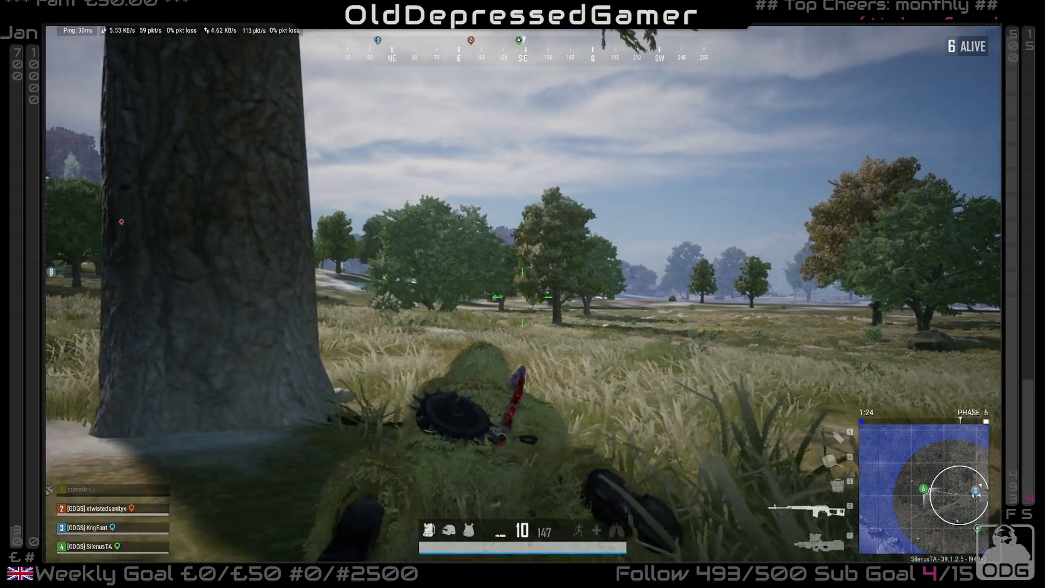
right_click(523, 294)
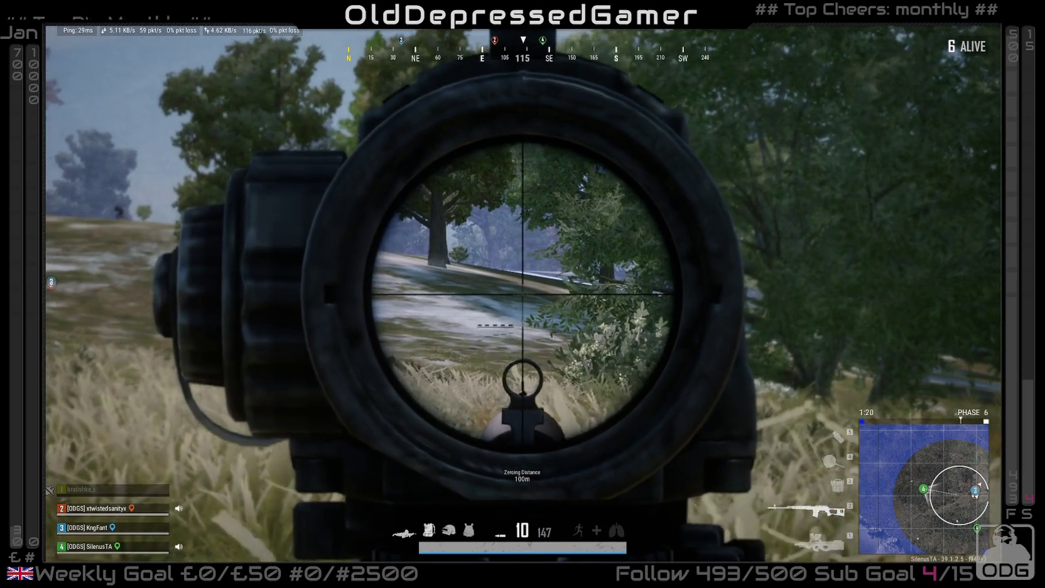
right_click(523, 294)
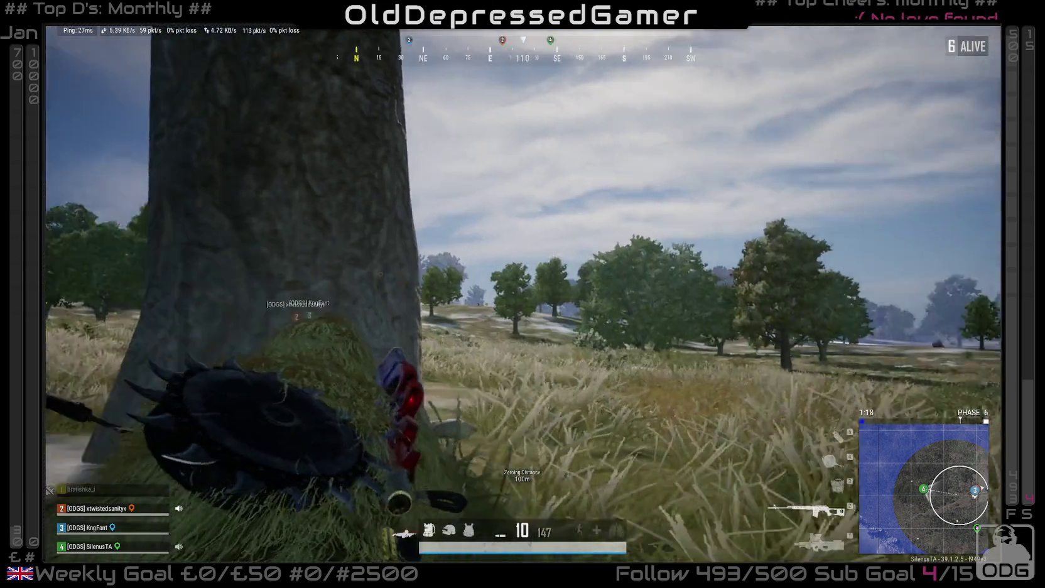
- Lean out scoped, shoot the enemy on the hill, duck back behind the tree and reload
right_click(522, 293)
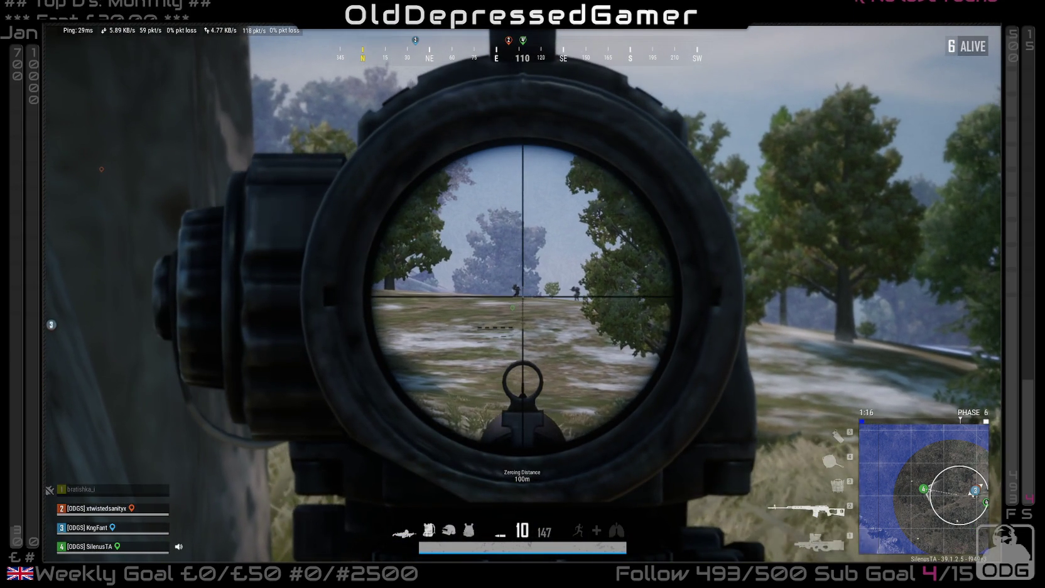
key(d)
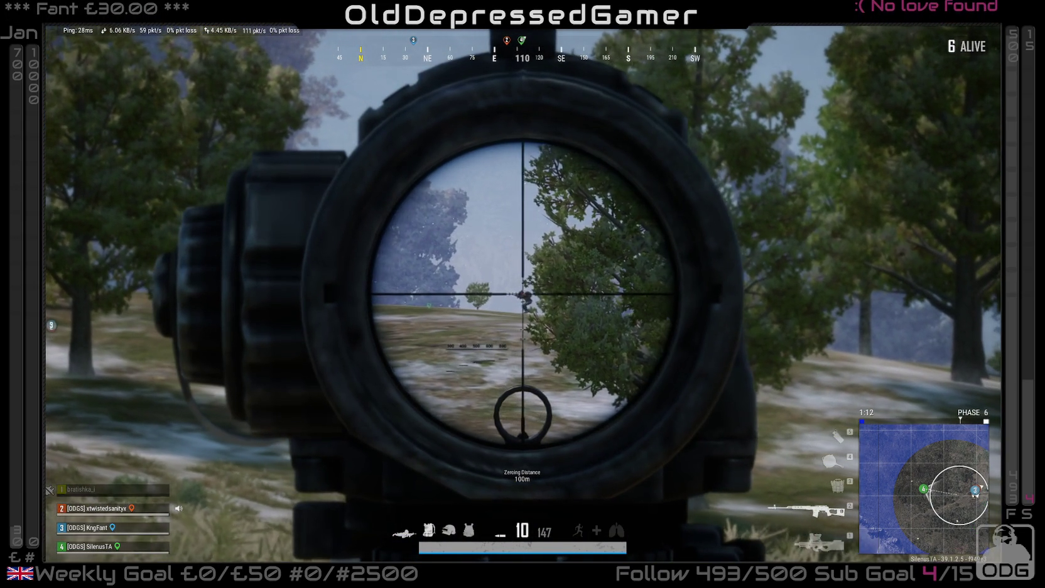
click(522, 294)
right_click(523, 294)
key(a)
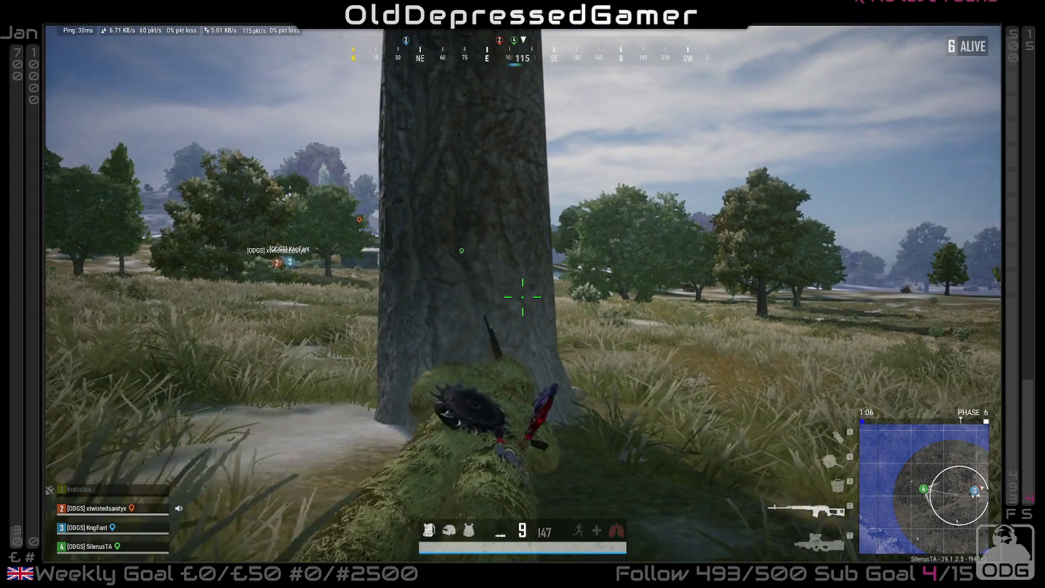
key(r)
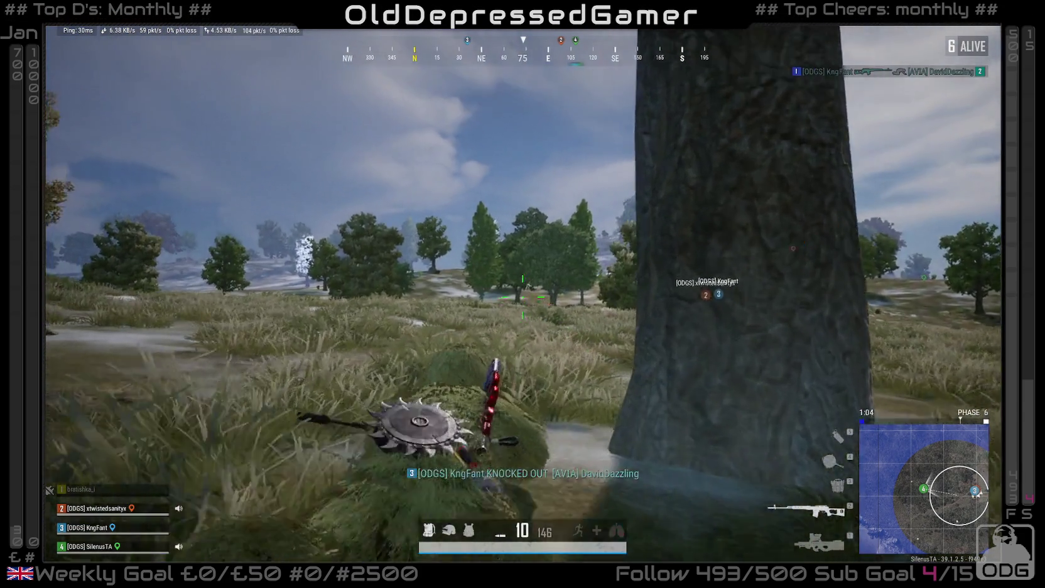
right_click(522, 294)
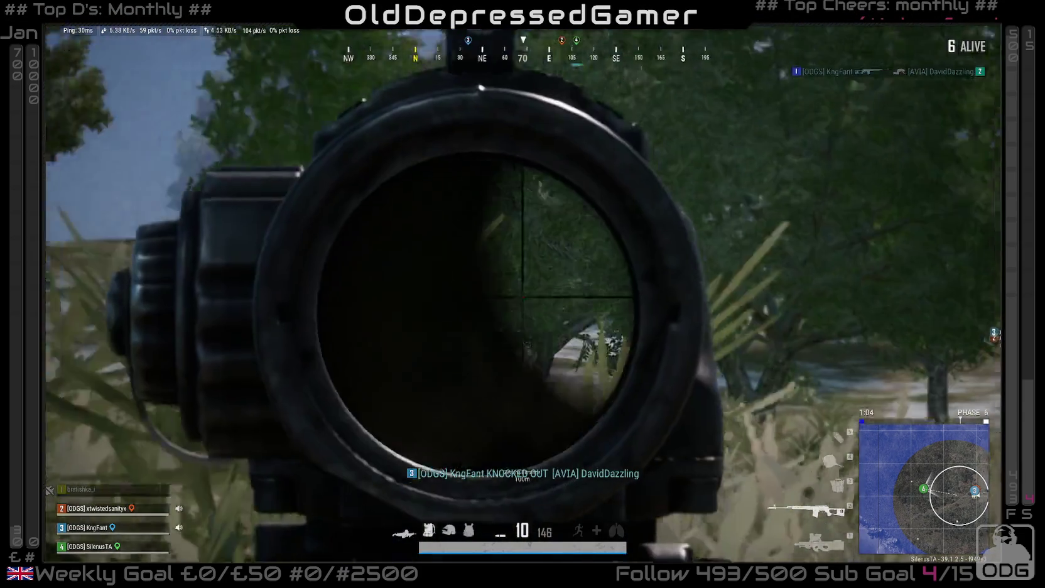
- Toggle the rifle scope from cover to watch across the field
right_click(523, 294)
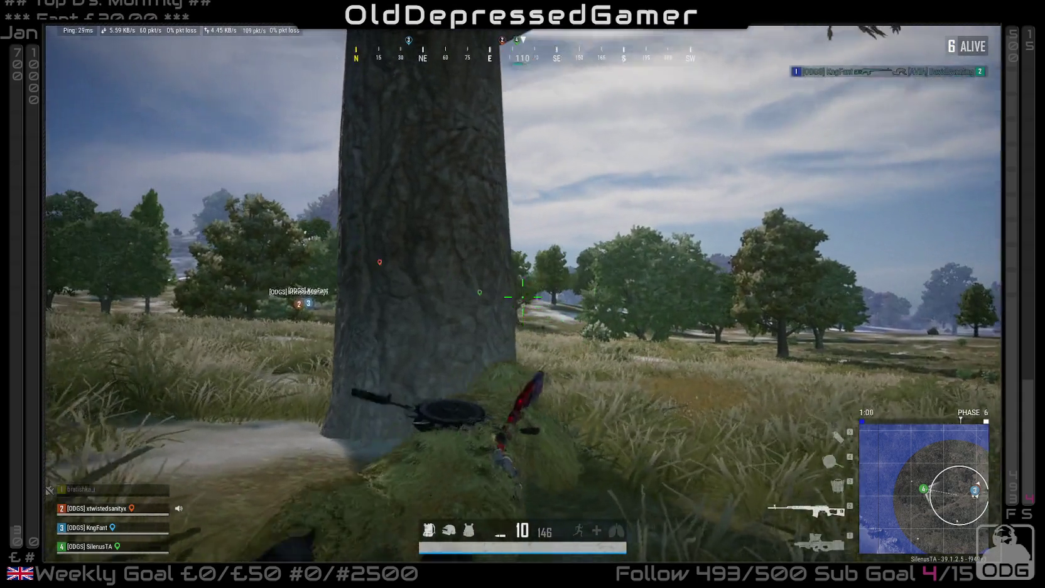
right_click(523, 296)
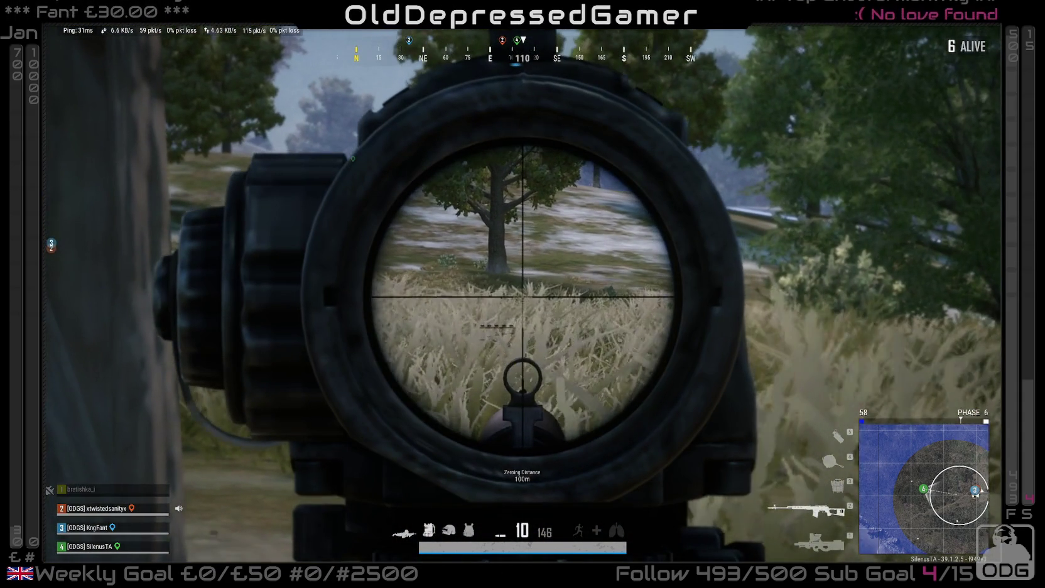
right_click(523, 293)
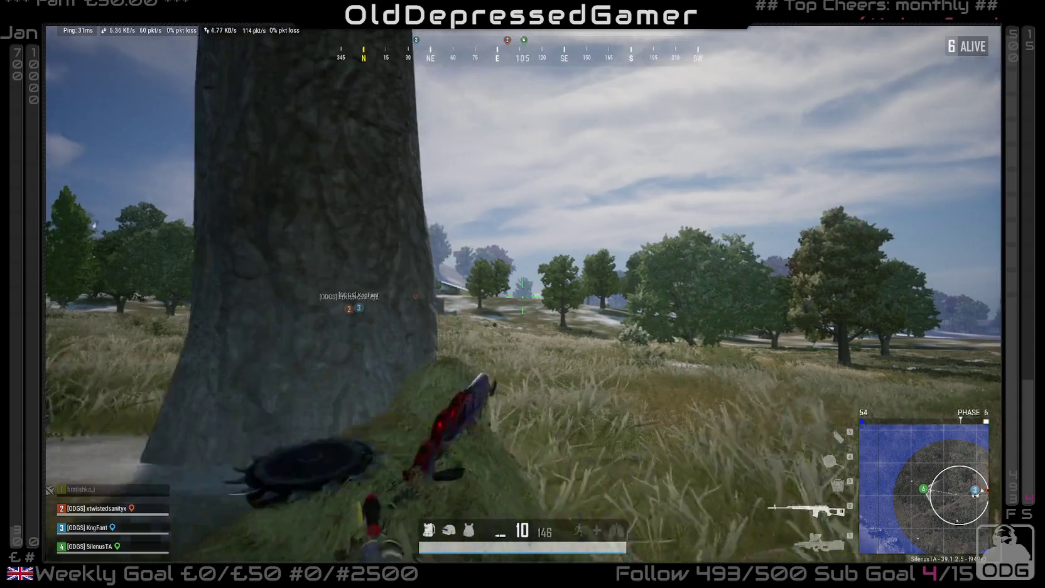
right_click(522, 297)
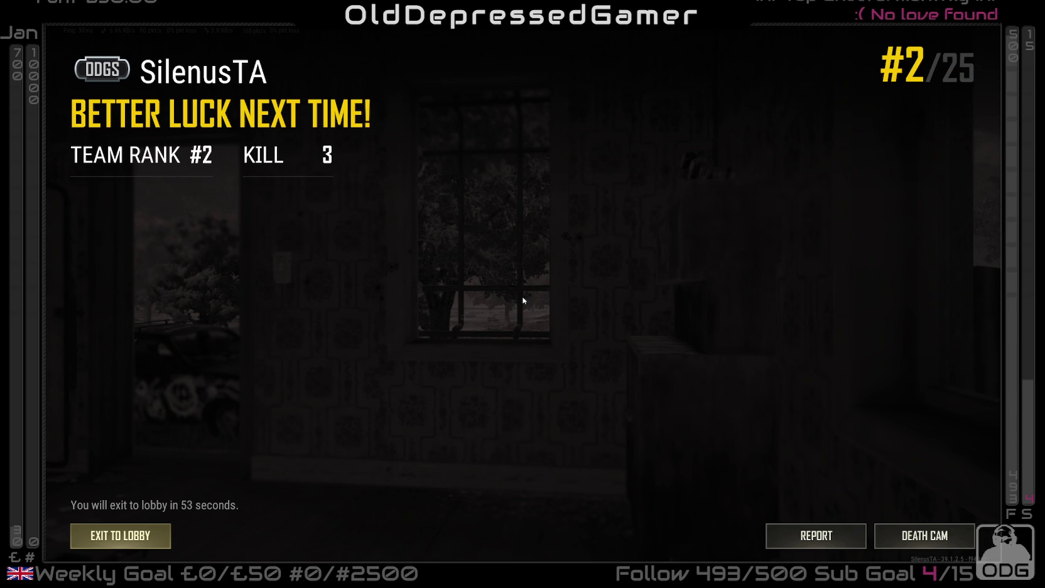
- Exit the finished match to the lobby, confirm leaving, and retry the server connection
click(147, 535)
click(480, 359)
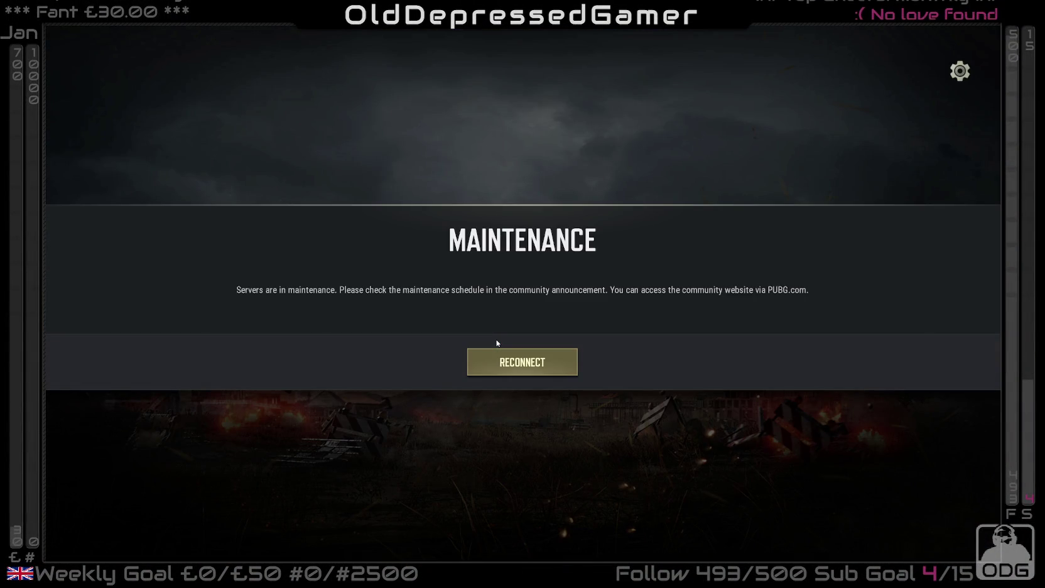
click(545, 365)
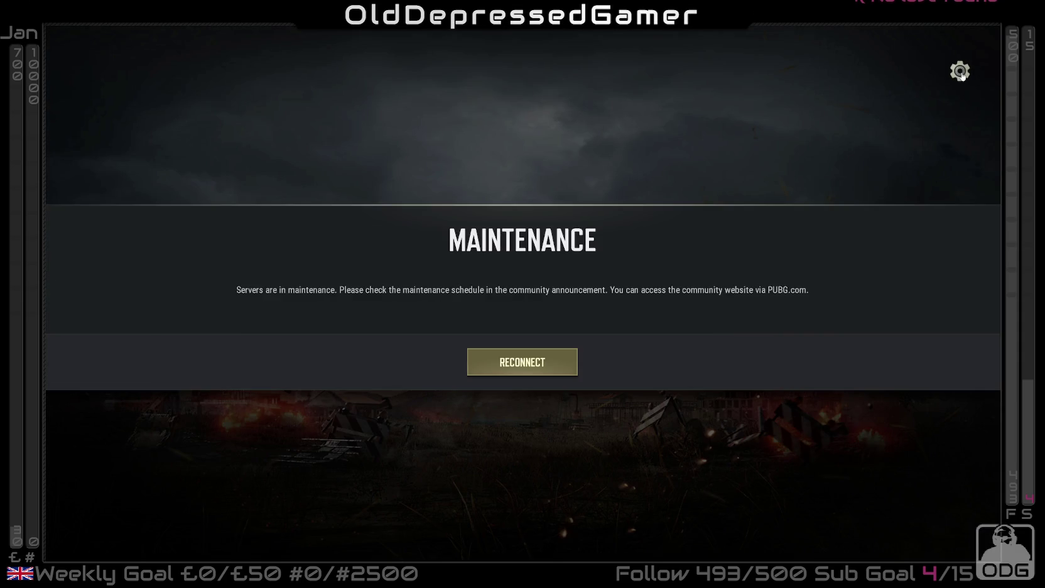
- Exit PUBG: Battlegrounds to the desktop from the System Menu and view Steam's PUBG update download
click(961, 72)
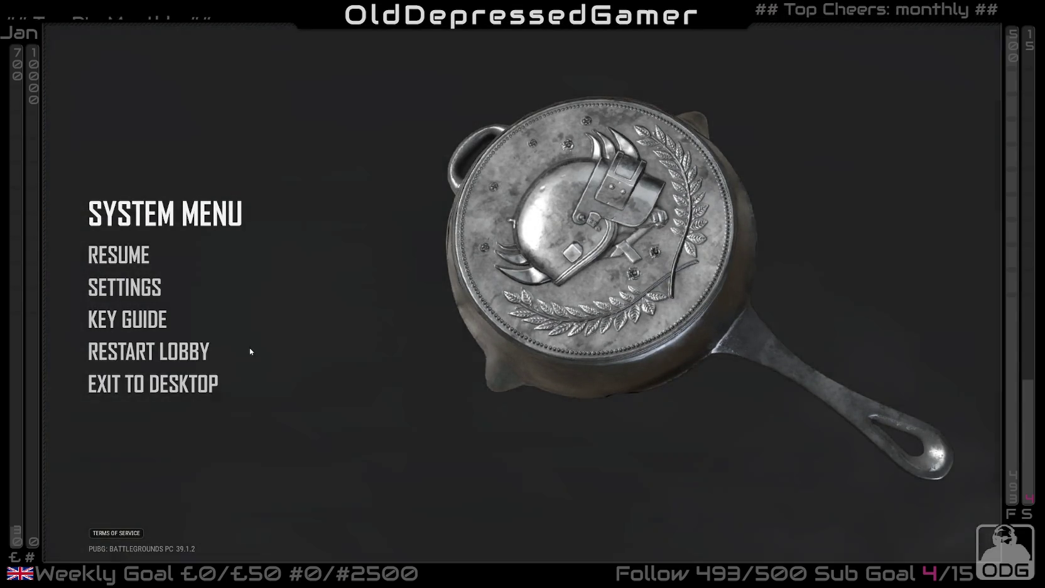
click(175, 383)
click(466, 351)
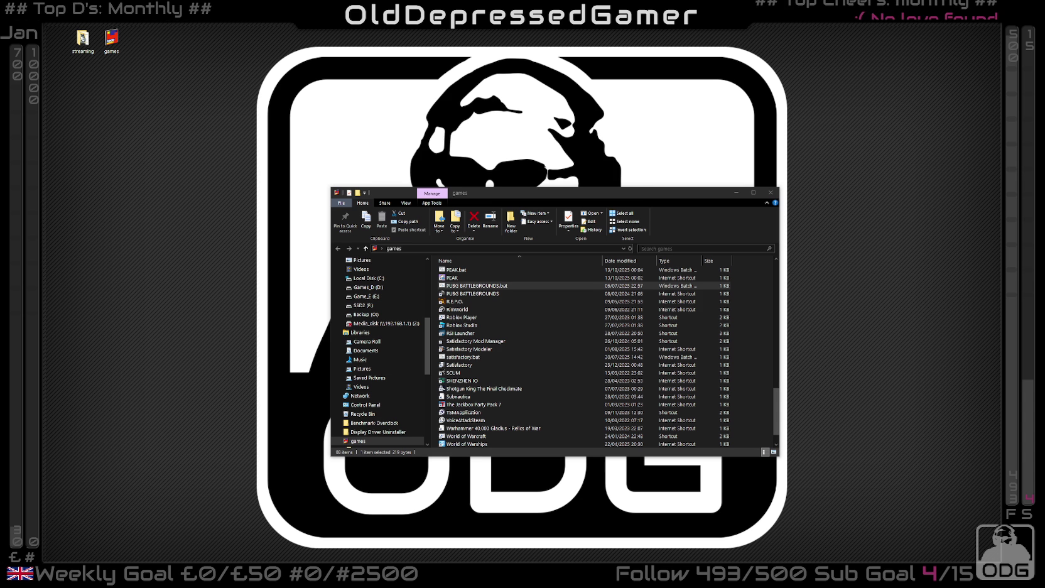
mouse_move(221, 107)
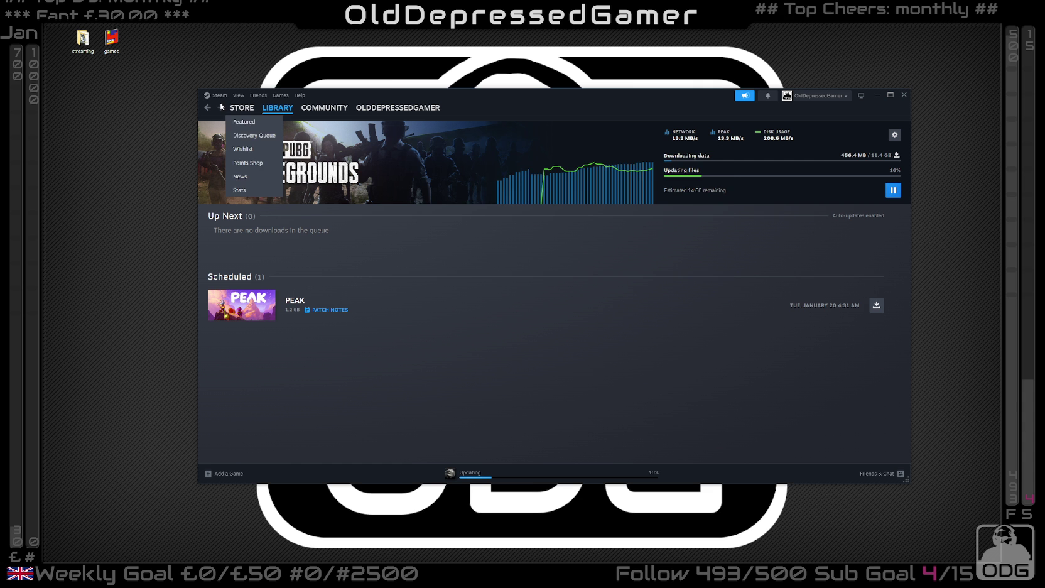
- Turn on Steam's download speed limit at 6000 KB/s, then close the Settings window
click(219, 95)
click(234, 168)
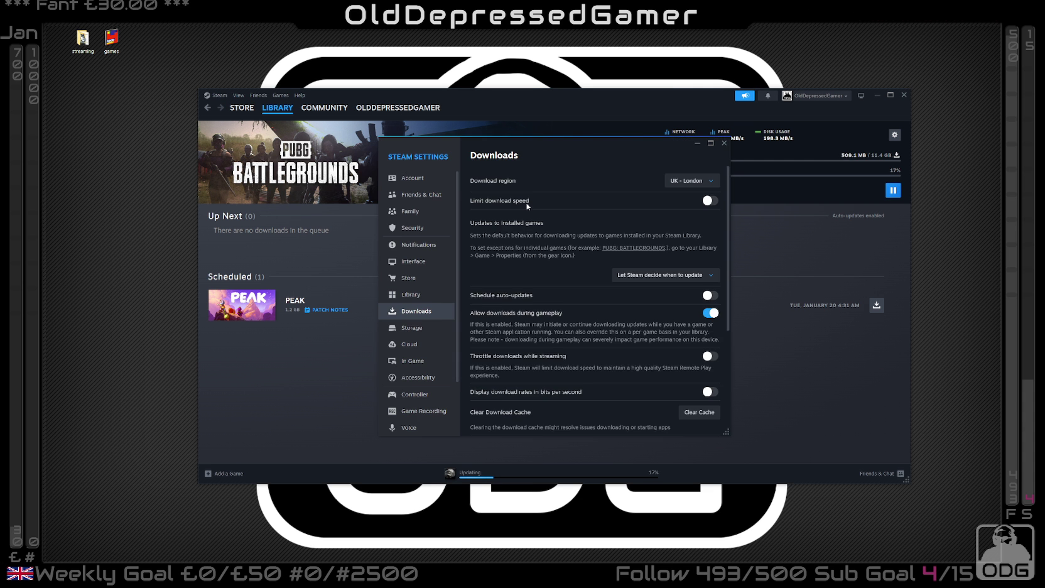
click(710, 201)
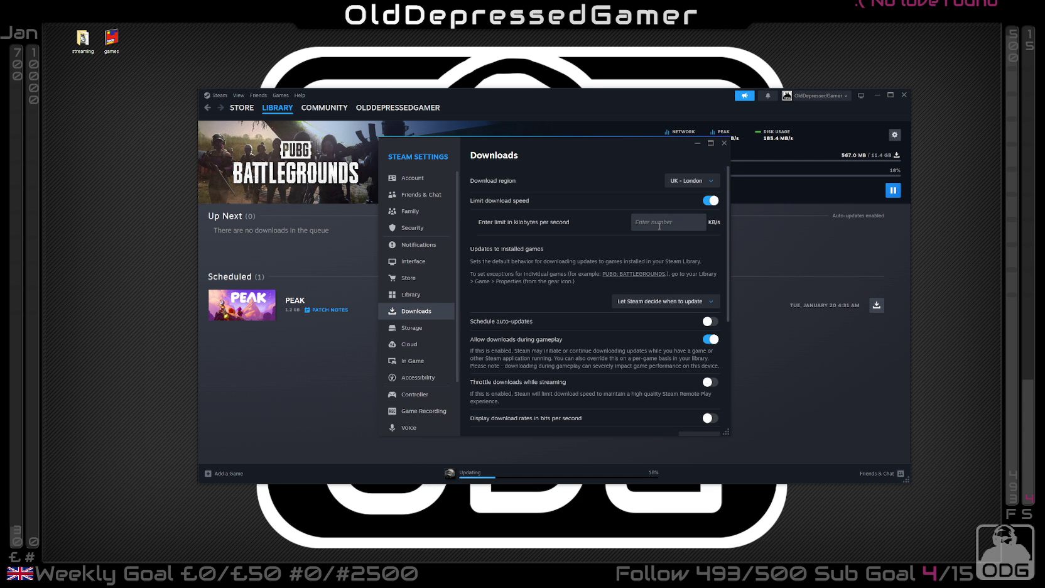
click(669, 220)
text(6)
drag(597, 148, 515, 267)
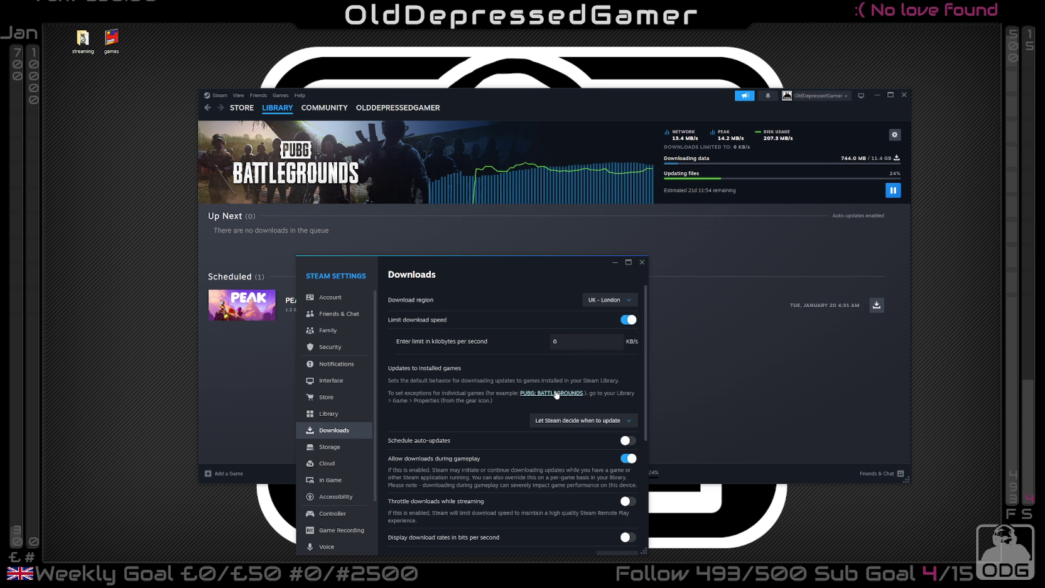
text(000)
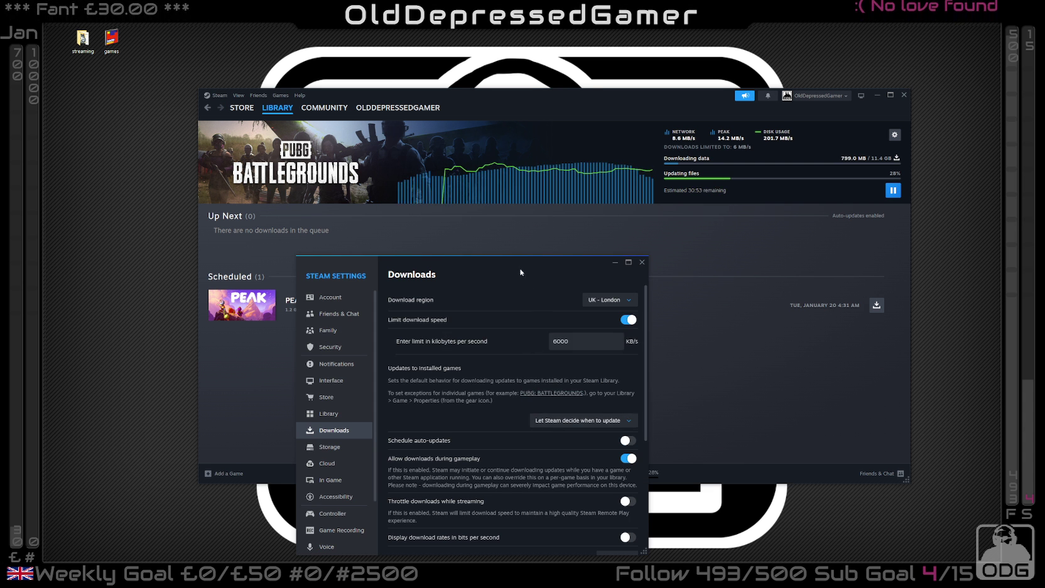
drag(520, 267, 365, 169)
mouse_move(648, 193)
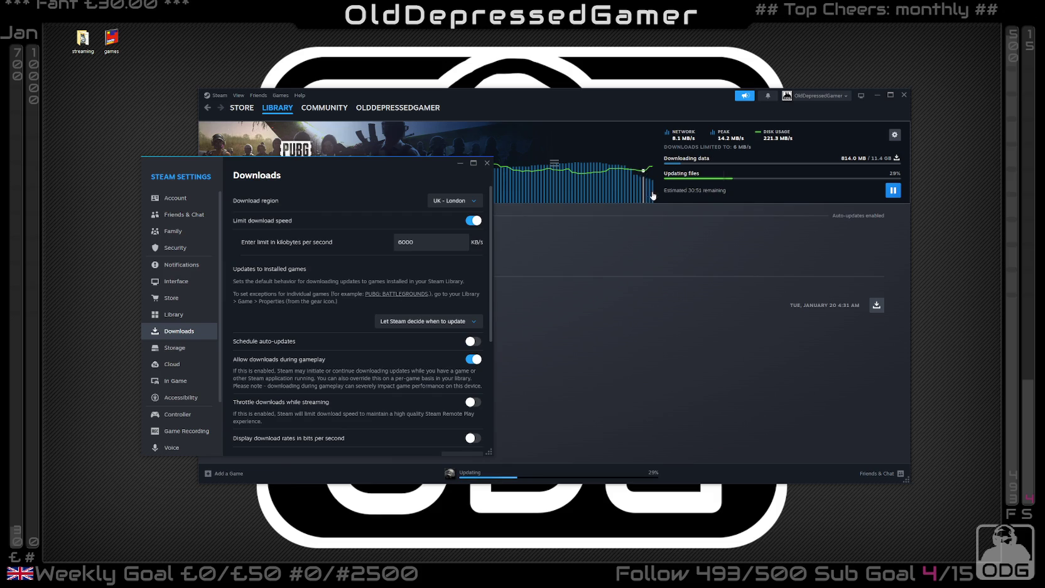
scroll(432, 379, down, 5)
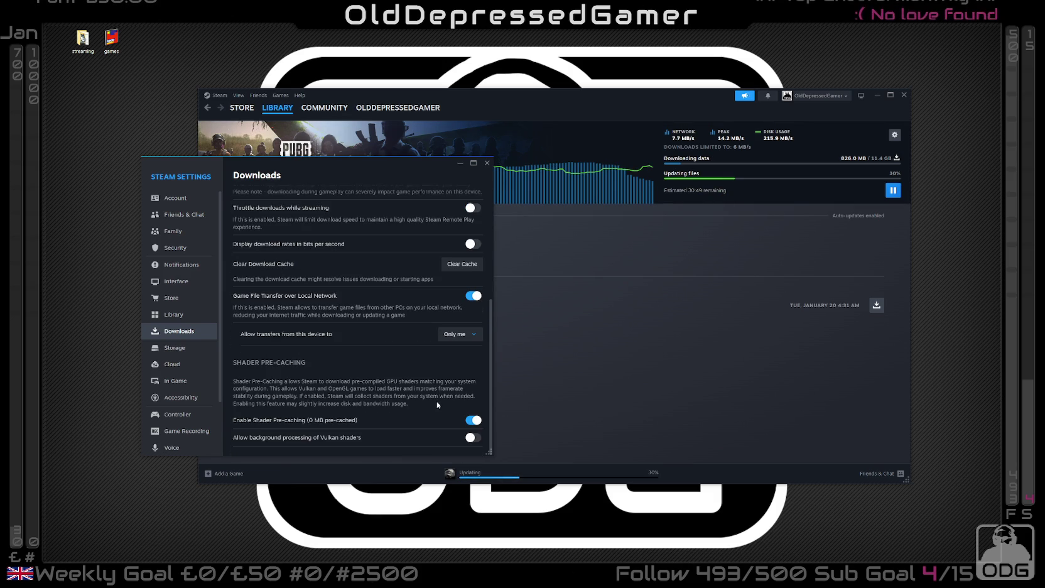
click(487, 164)
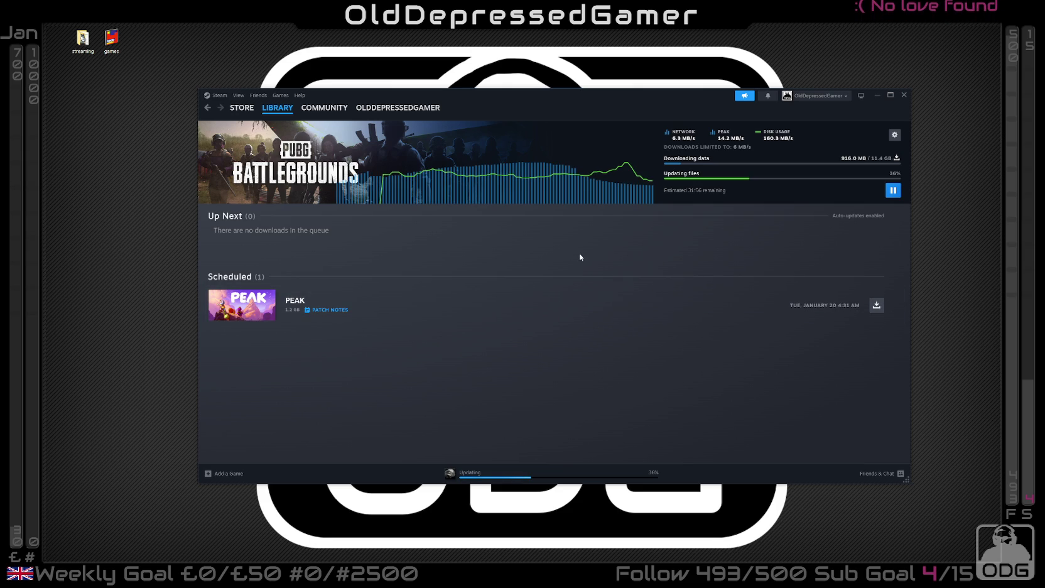
- Minimize Steam, stretch the VS Code window taller over server.js, and briefly show the games folder
click(877, 96)
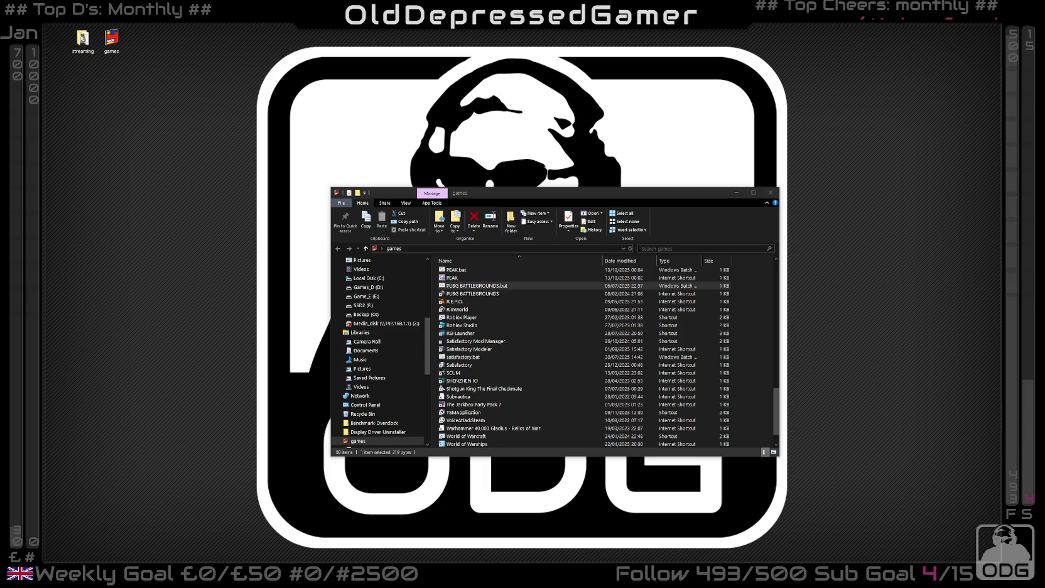
key(alt+Tab)
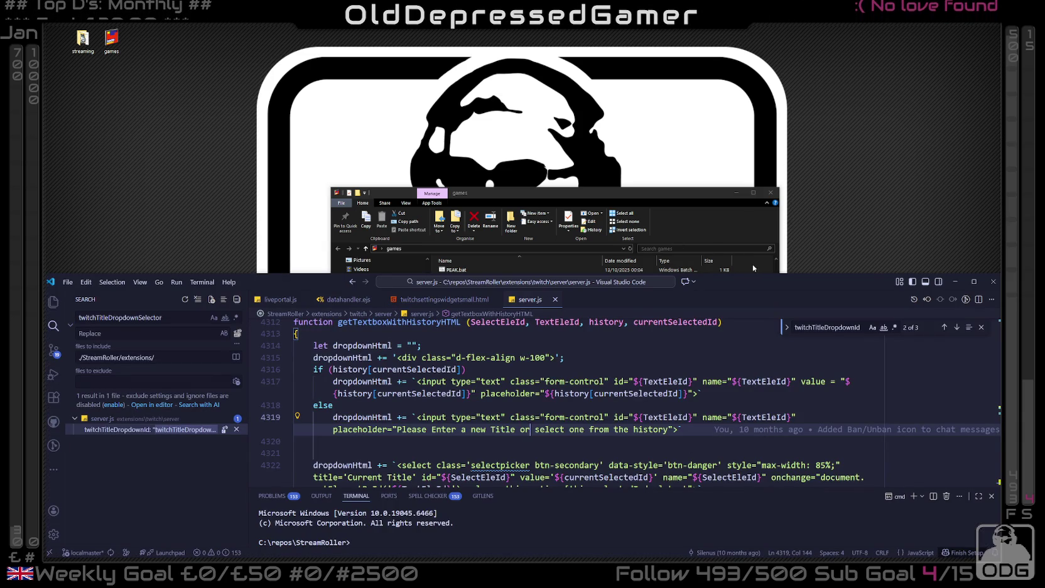
drag(755, 275, 758, 221)
click(757, 220)
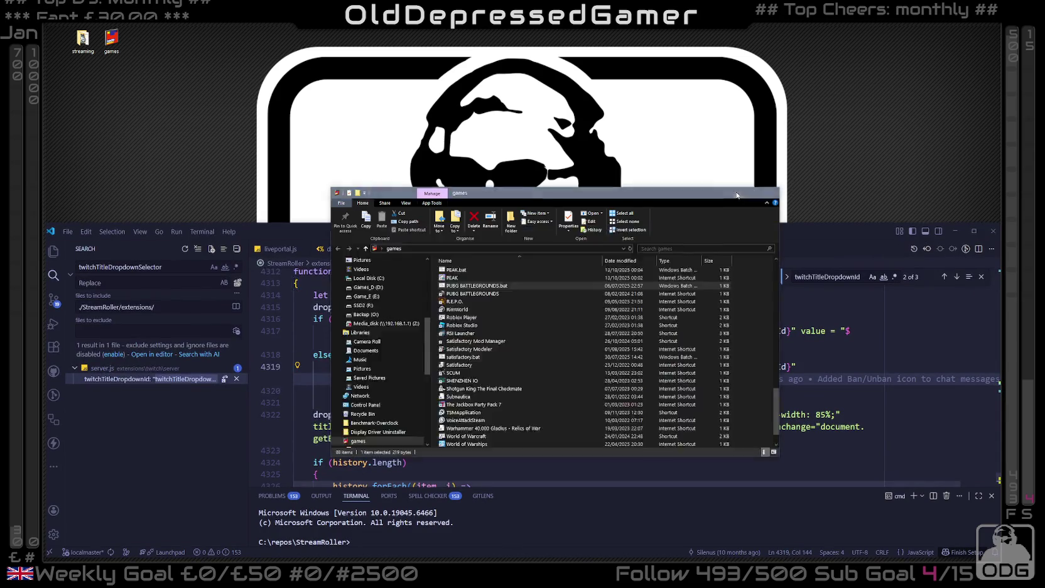
click(736, 188)
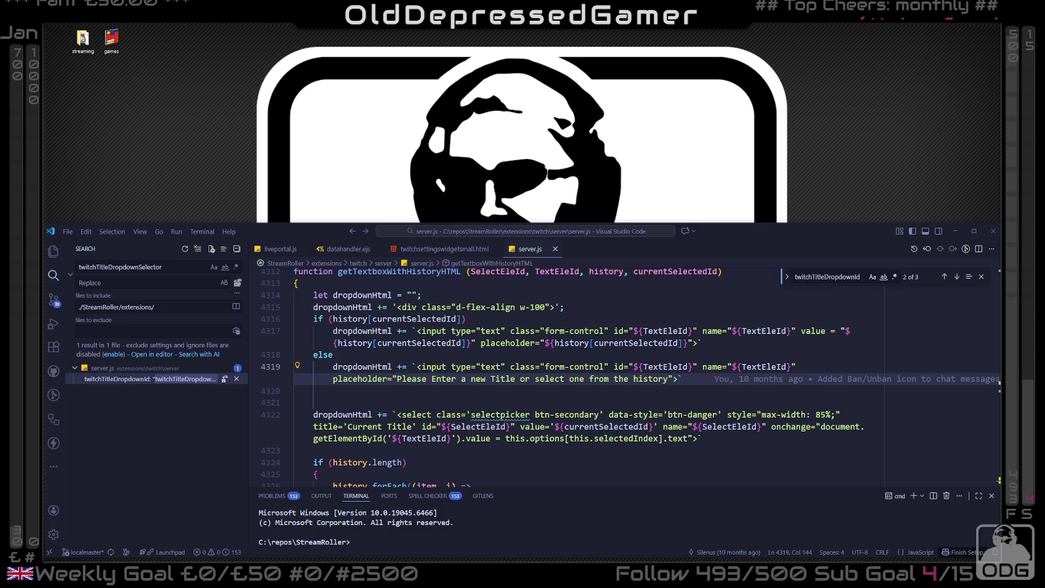
- In a new InPrivate window, ask Google 'does wireguard split network work with dns or just ip addresses'
key(ctrl+shift+n)
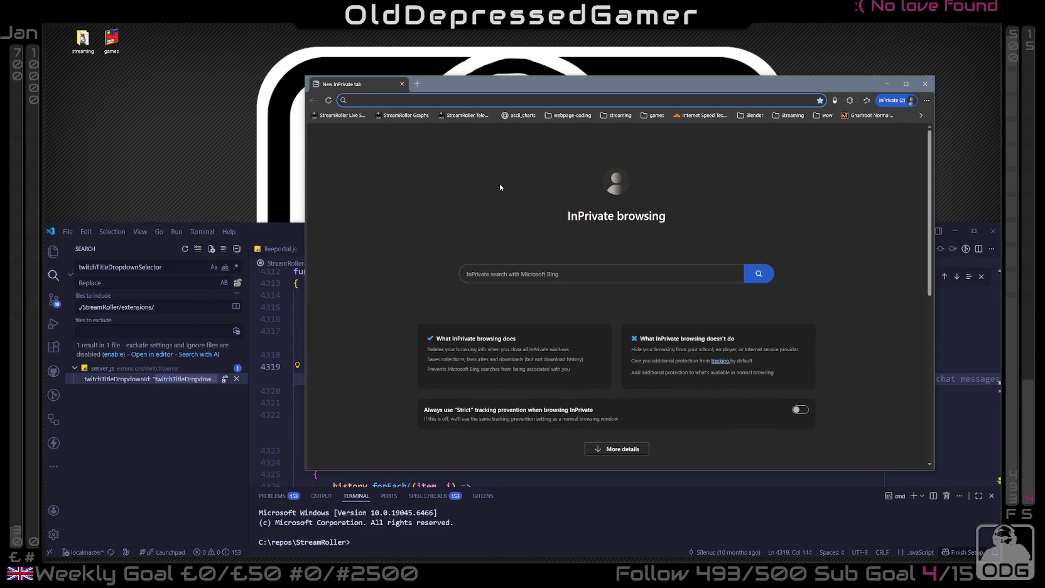
text(can)
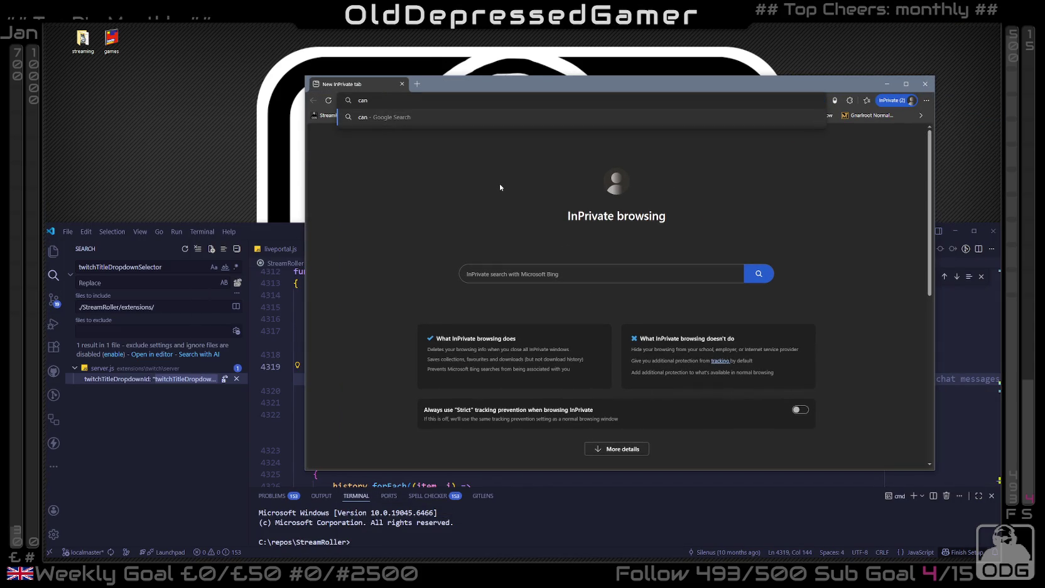
key(BackSpace)
key(BackSpace)
key(BackSpace)
text(does wireguar)
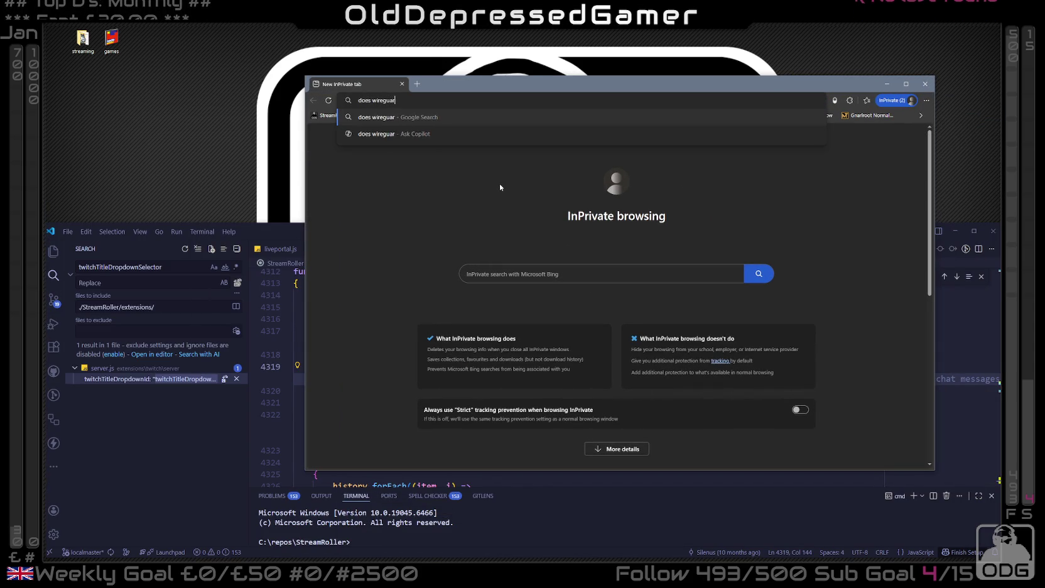
text(d split netowrk wi)
key(BackSpace)
text(ork with)
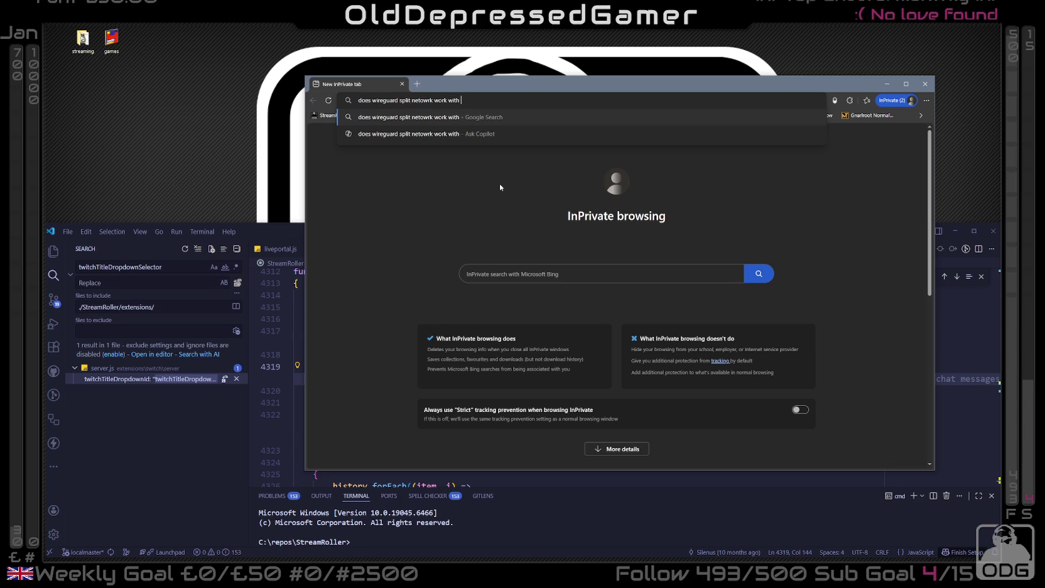
text( d)
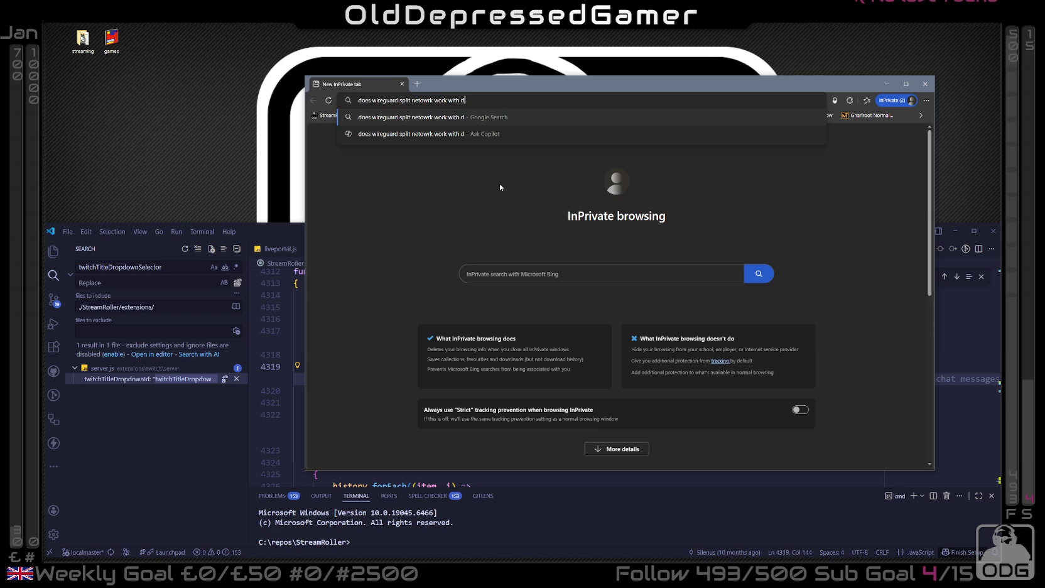
text(ns o)
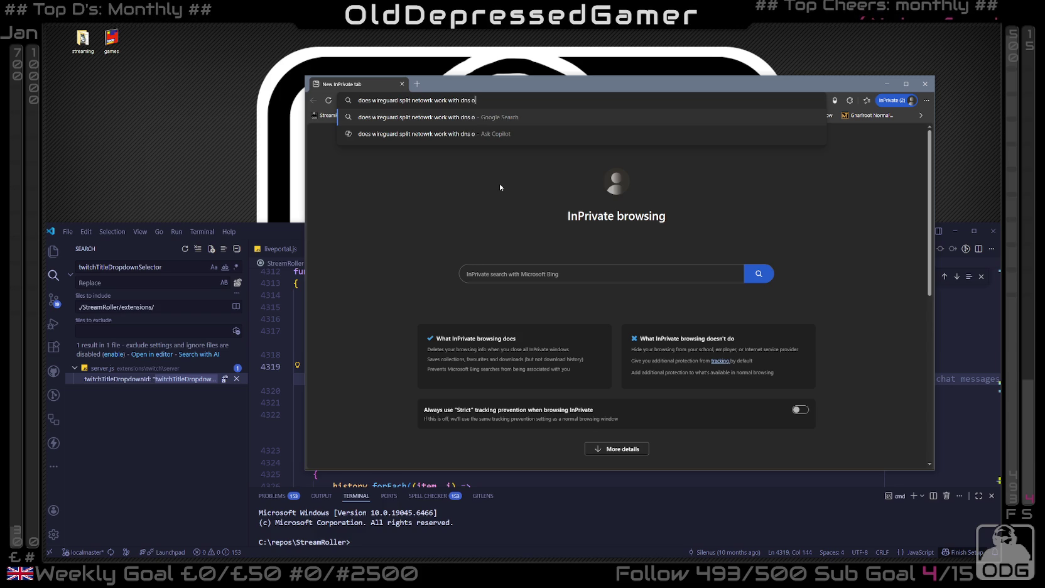
text(r just i)
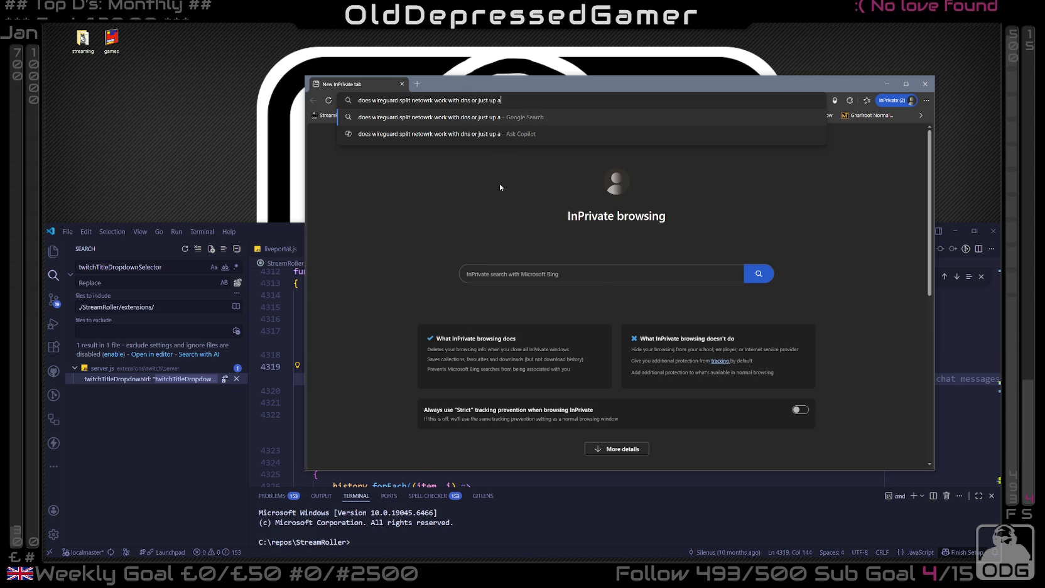
text(p addresses)
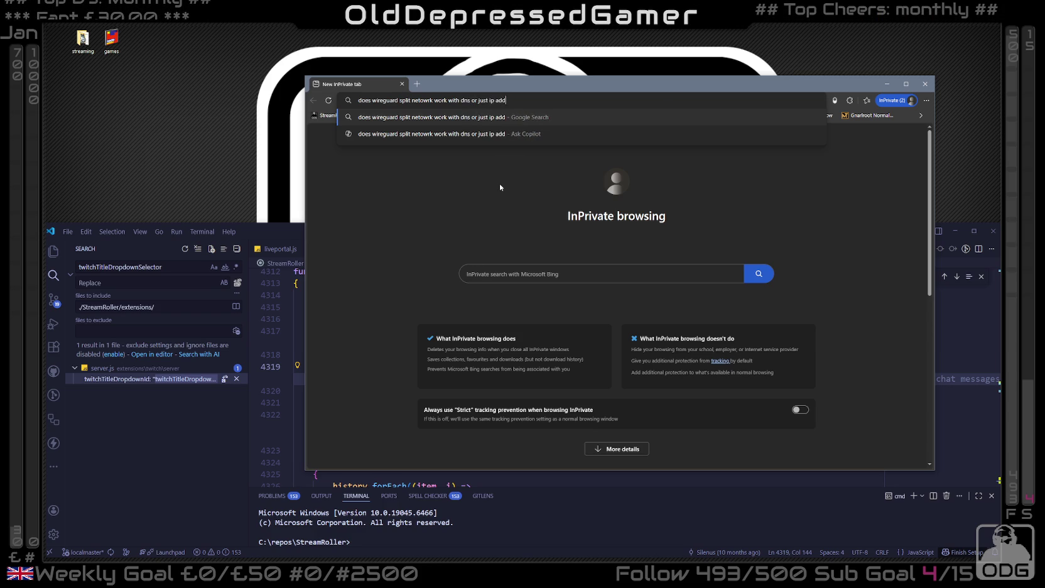
key(Return)
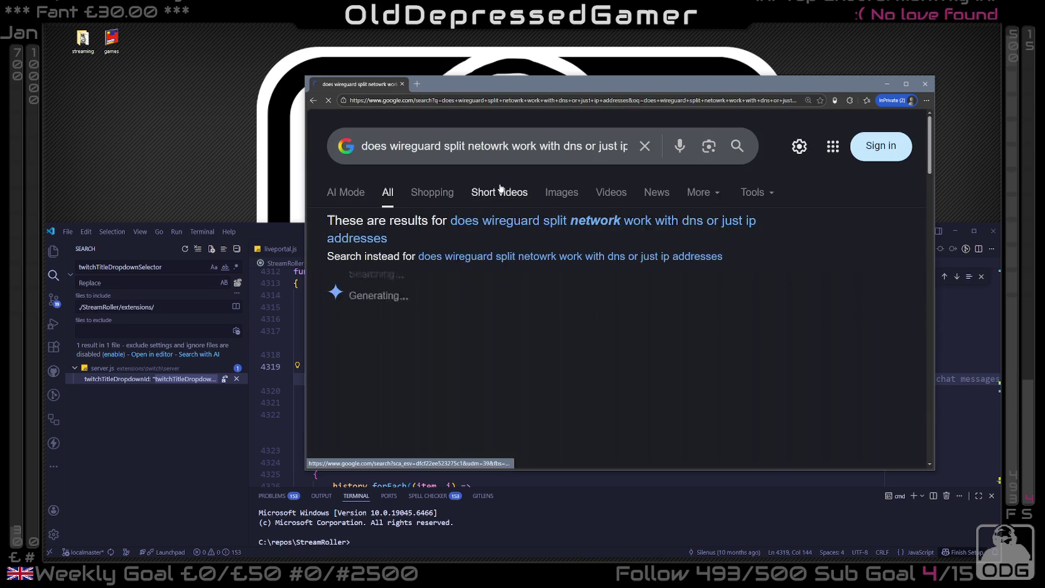
- Highlight the DNS sentence in the AI Overview, then close the window
scroll(497, 348, down, 2)
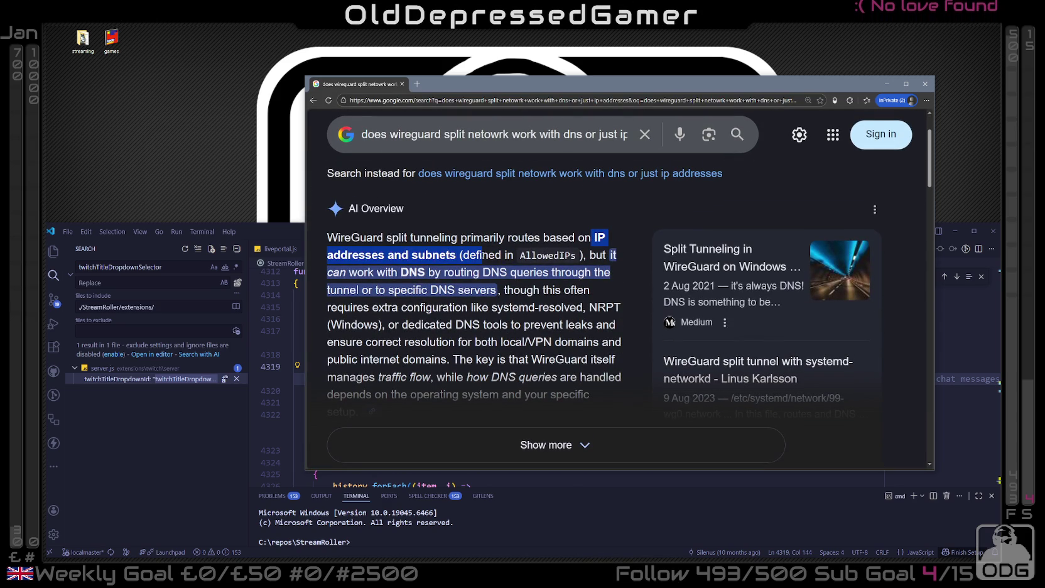
double_click(402, 272)
mouse_move(402, 272)
mouse_down()
mouse_move(477, 271)
mouse_move(493, 288)
mouse_up()
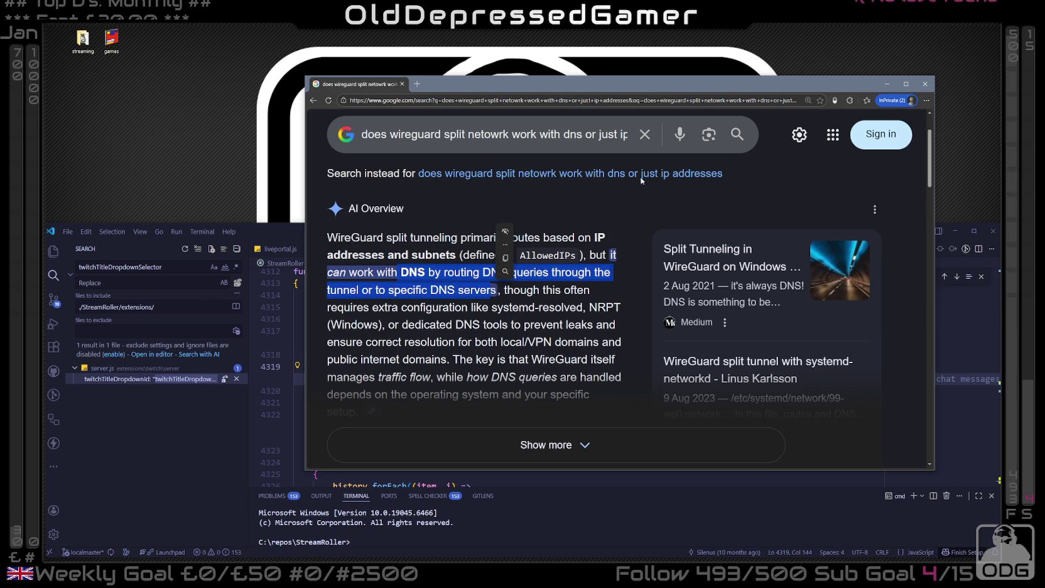
key(ctrl+w)
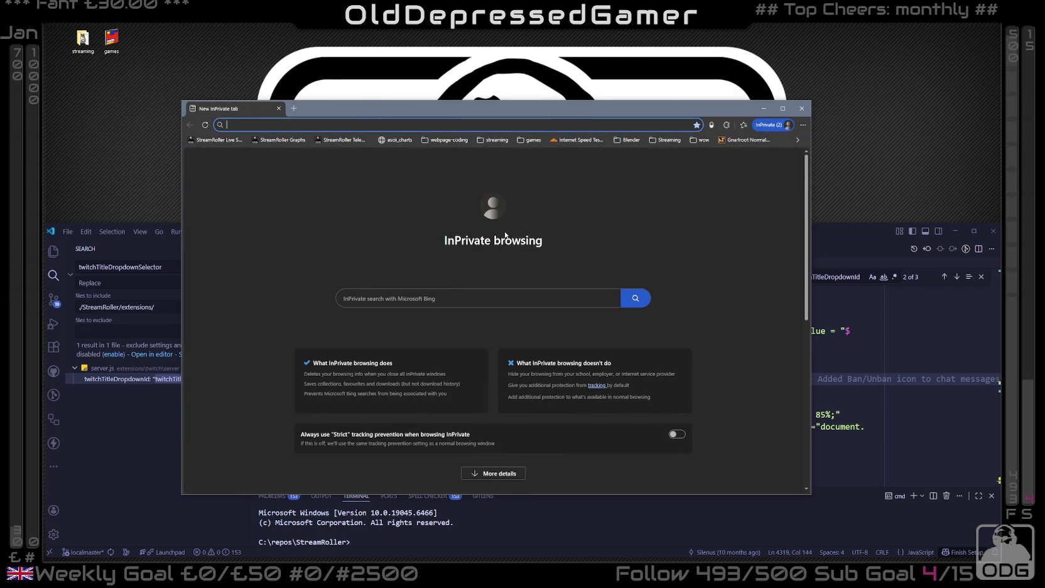
- Search Google for how to set WireGuard to split a Twitch stream off the VPN and expand the answer
text(wiregua)
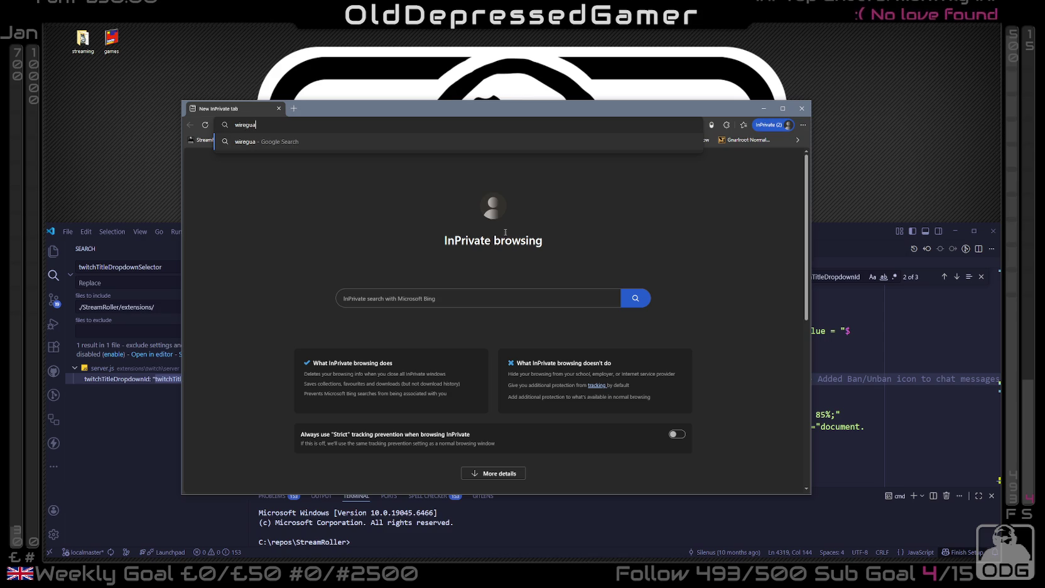
text(rd)
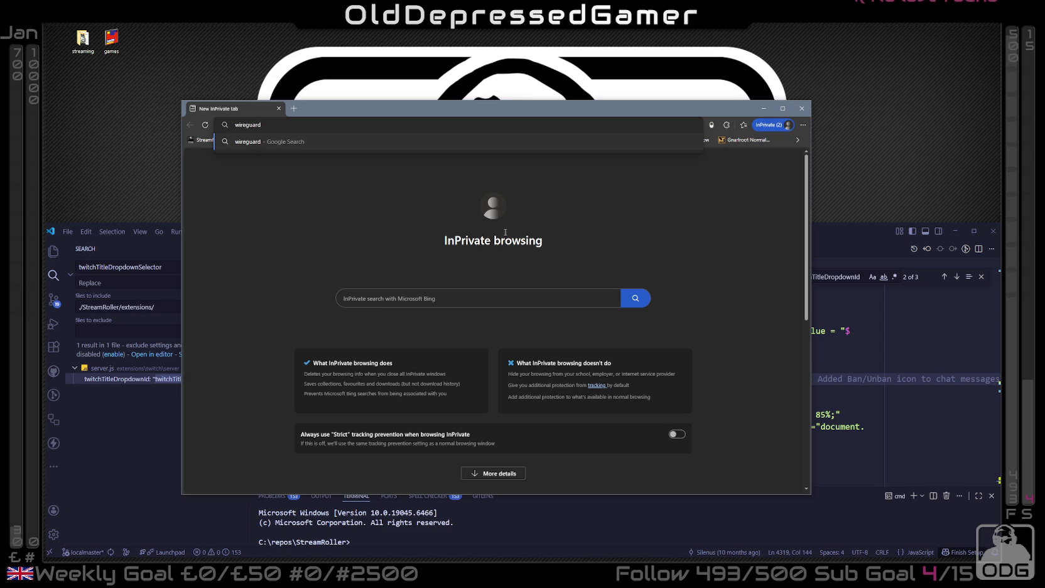
key(Home)
text(how do I )
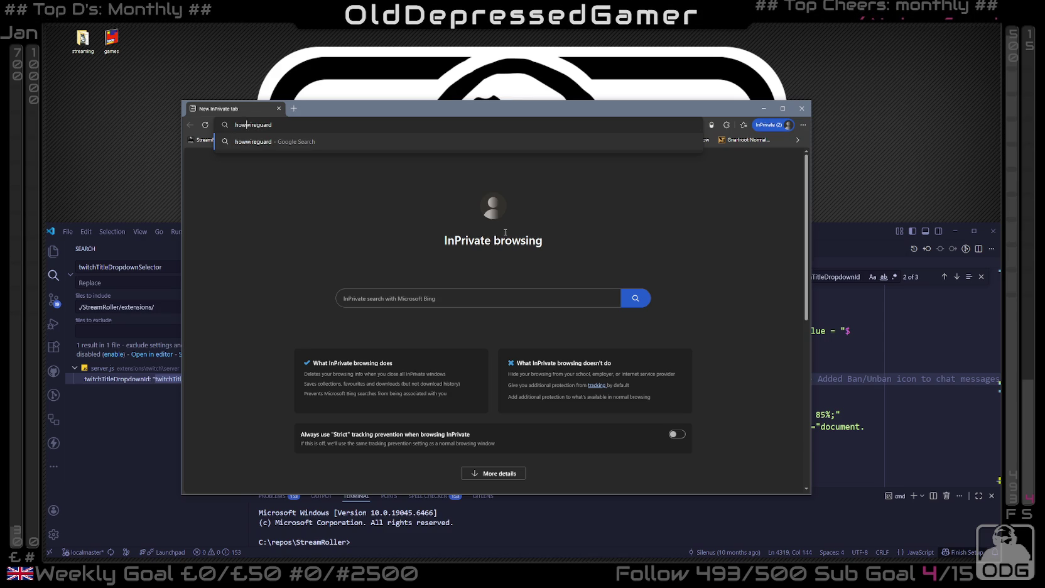
text(set)
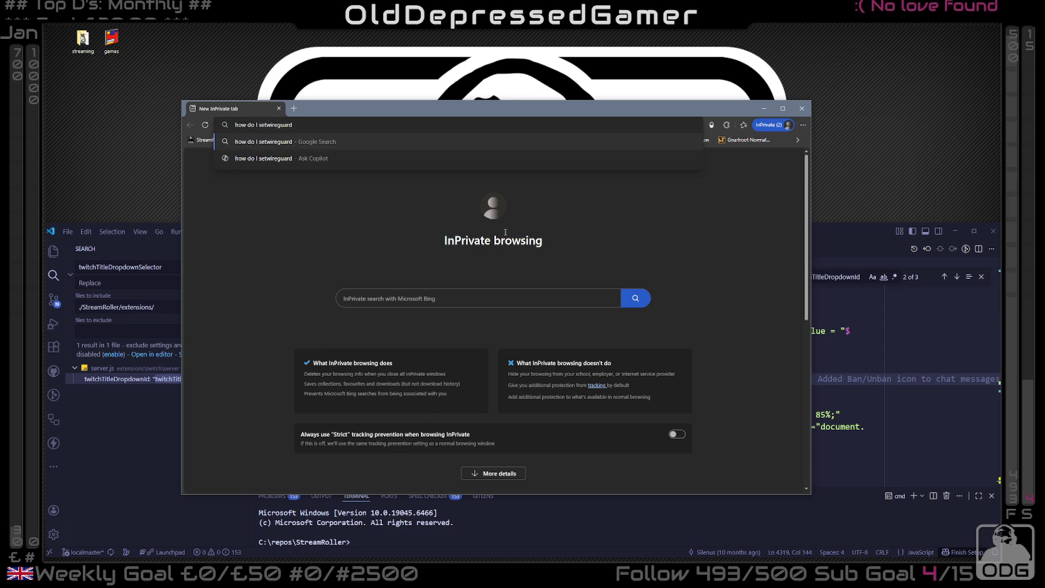
key(End)
text(to split my)
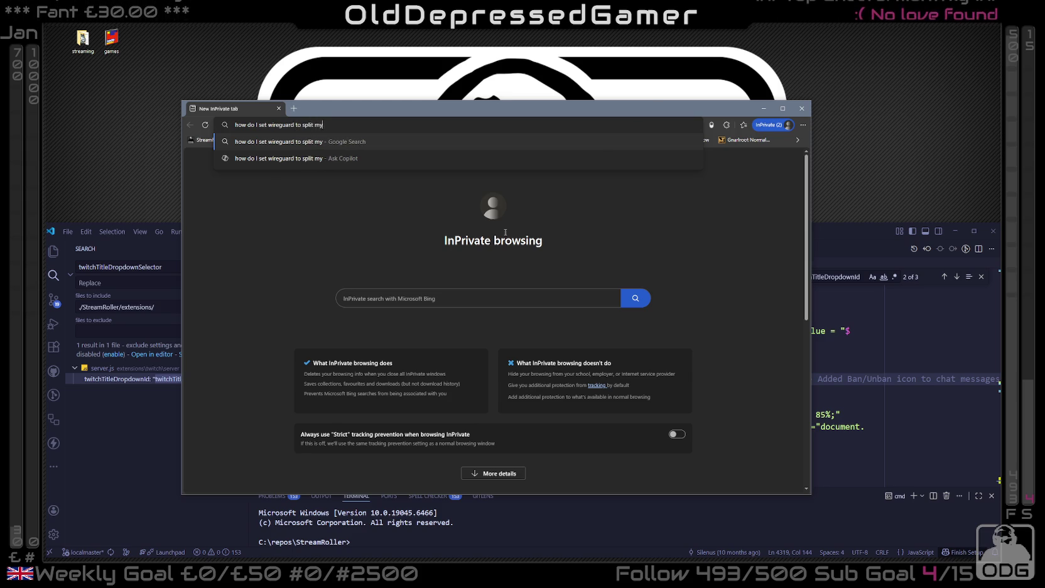
text( twitch stream)
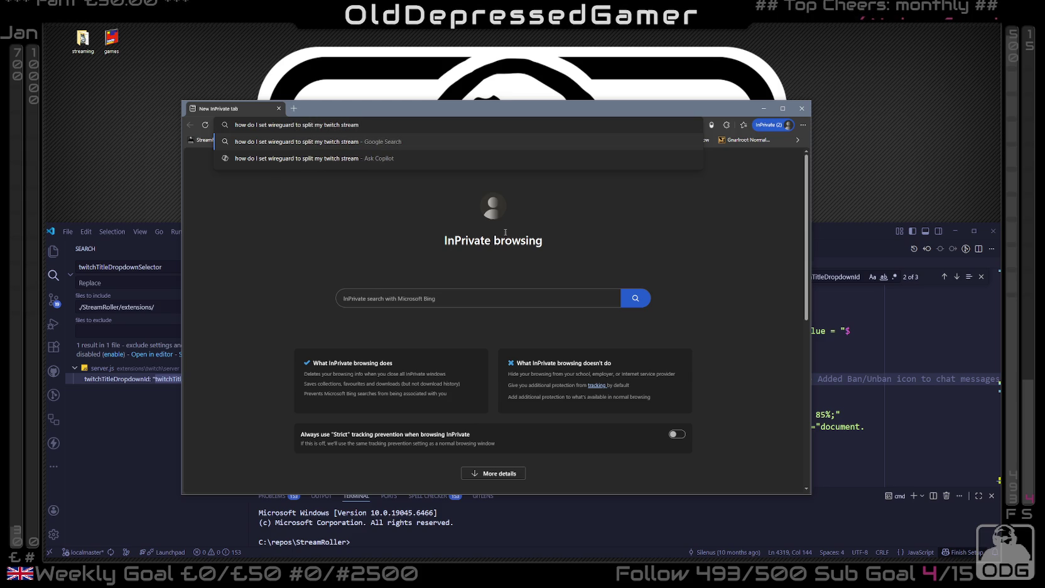
text( off the v)
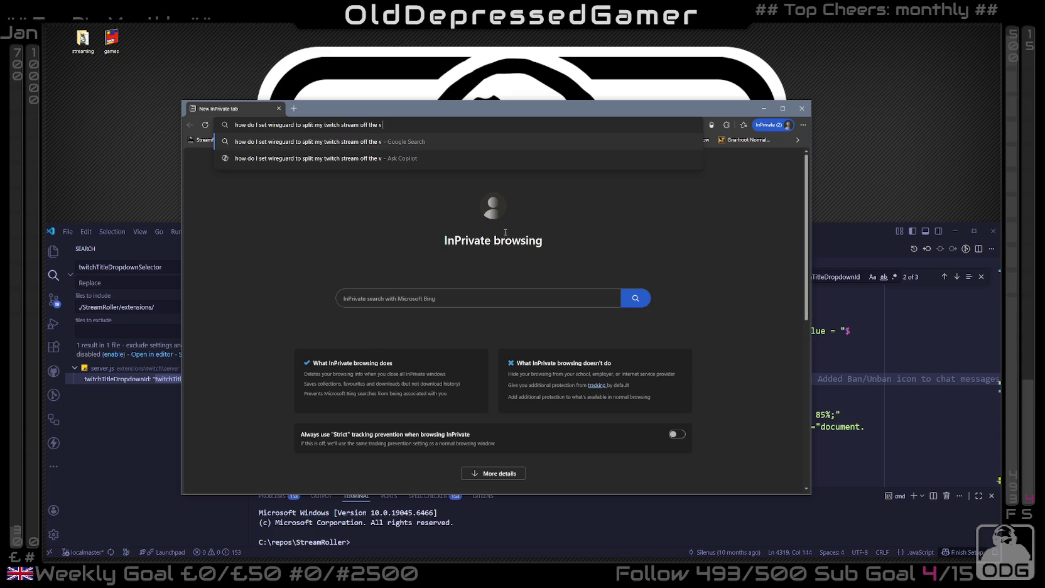
text(pn and go direct)
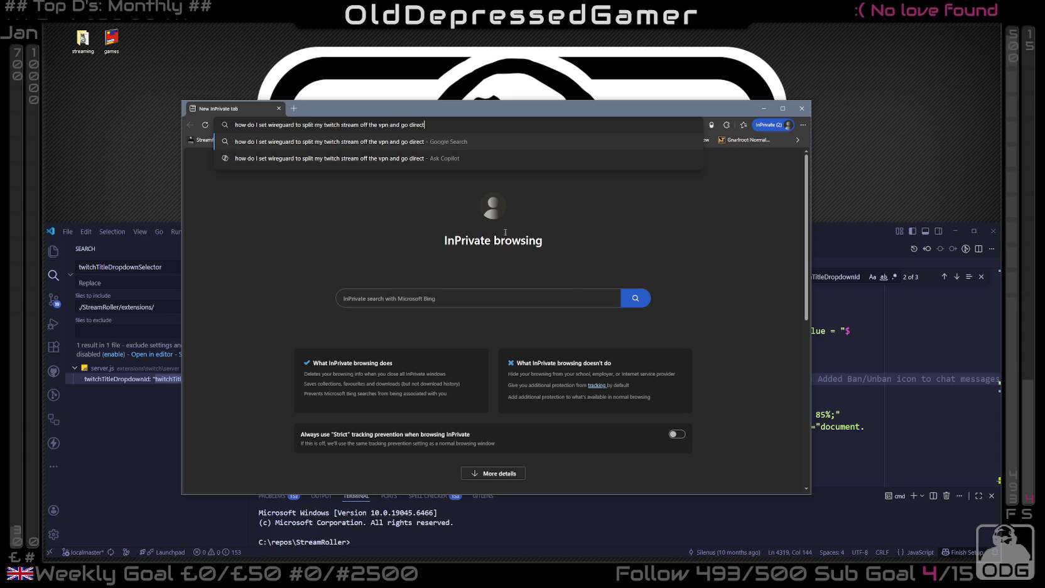
key(Return)
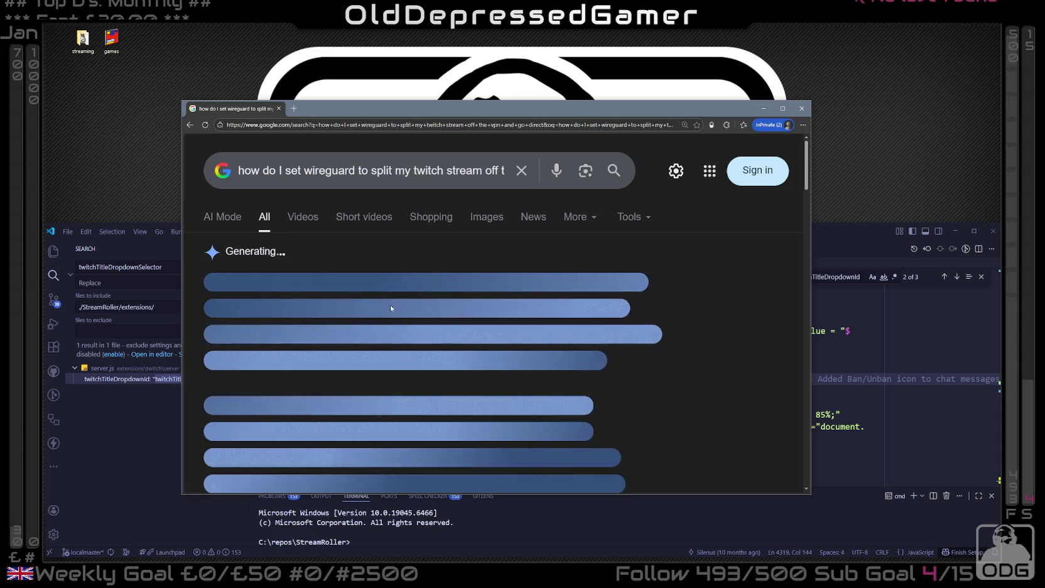
scroll(351, 339, down, 3)
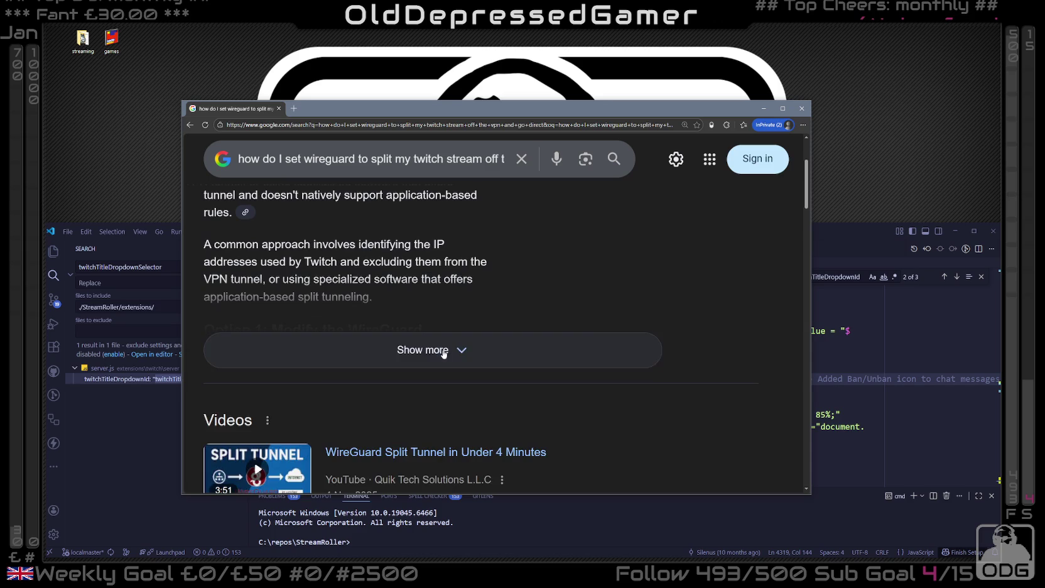
click(363, 349)
- Refine the query to include Windows, maximise Edge, and expand the full AI Overview
click(444, 159)
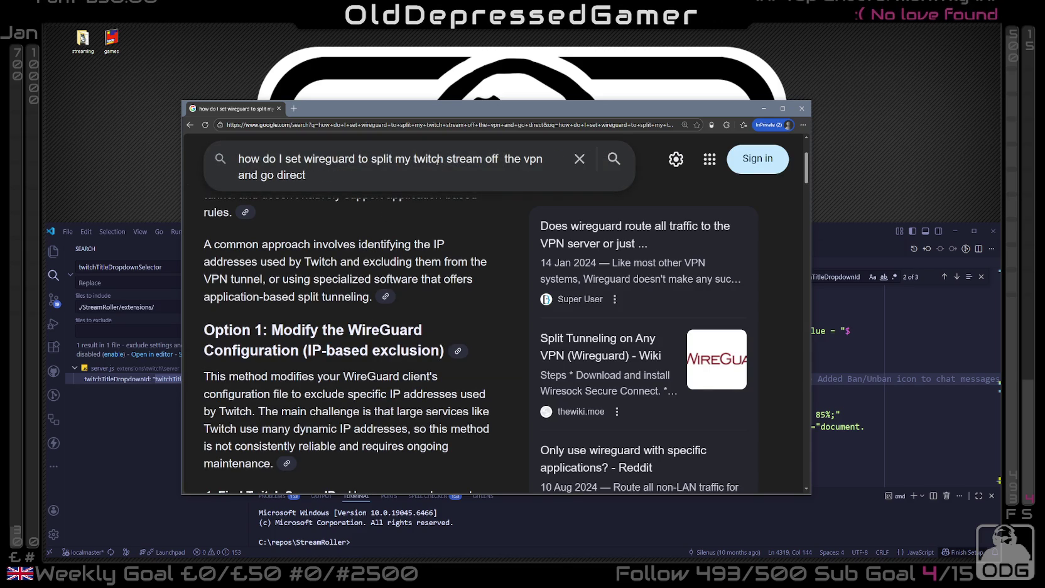
text( on windows)
key(Return)
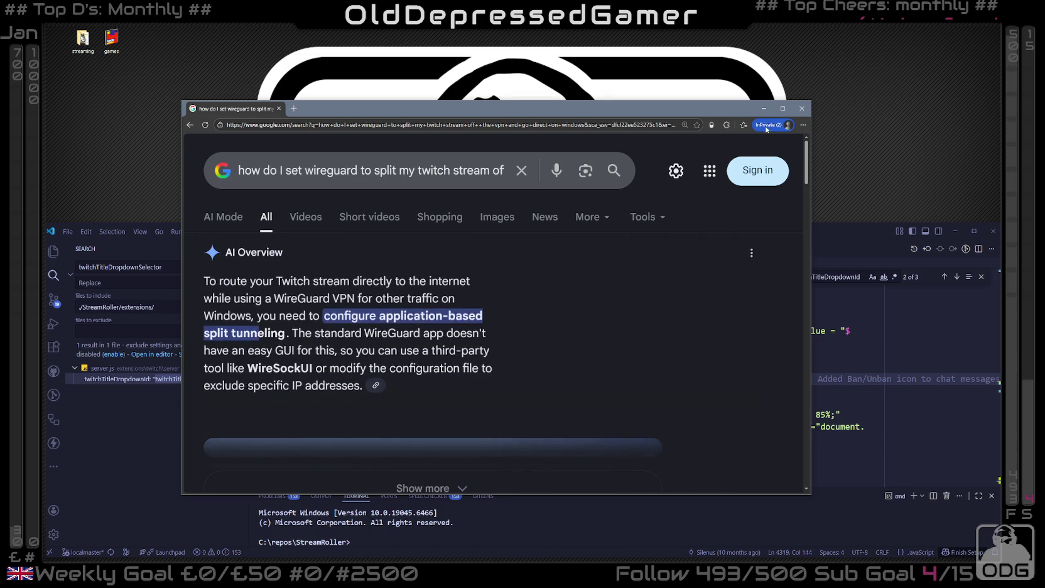
key(super+Up)
click(411, 414)
scroll(333, 368, down, 3)
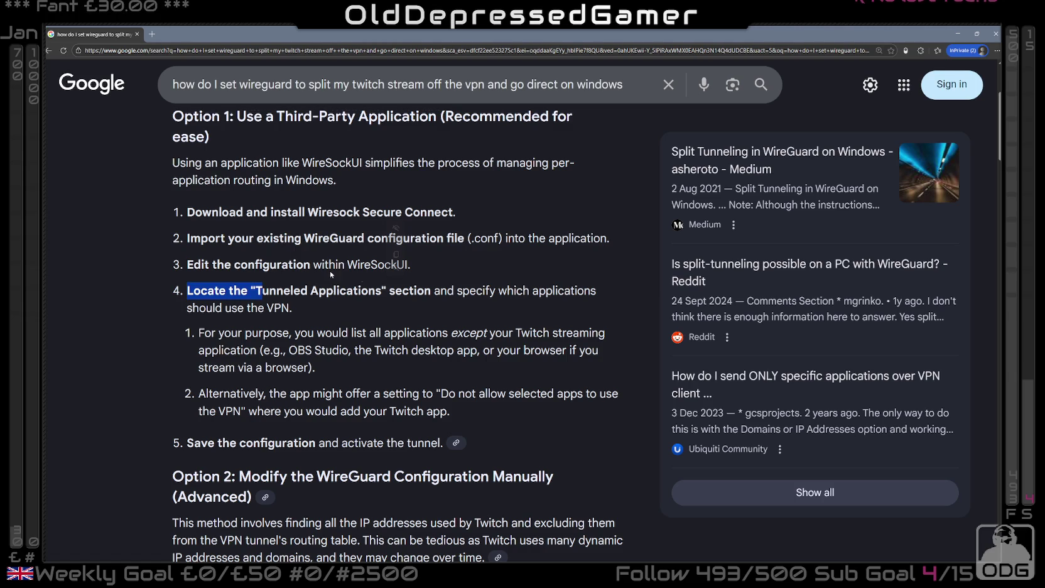
drag(224, 263, 187, 264)
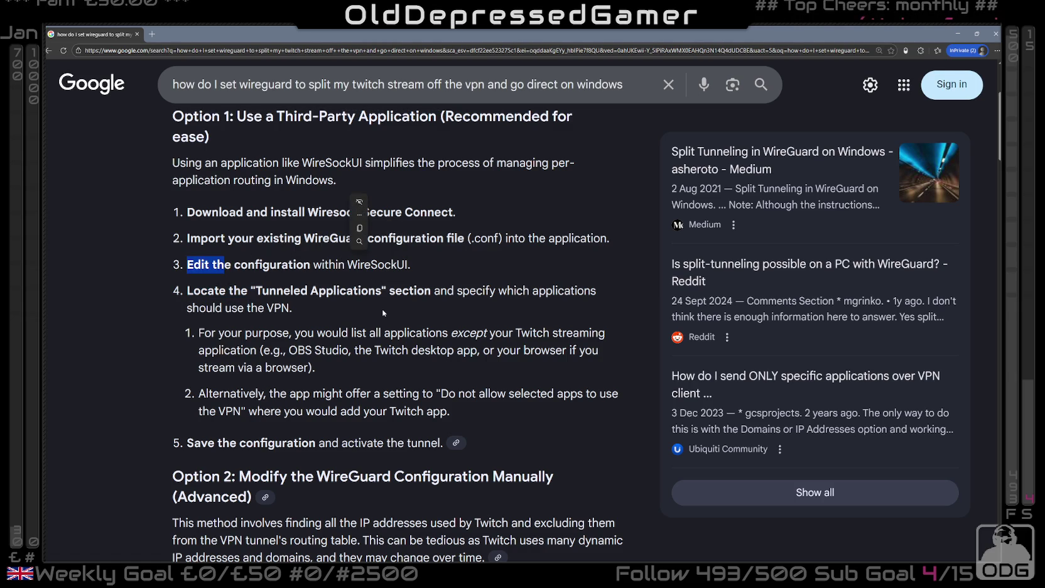
click(372, 274)
double_click(374, 271)
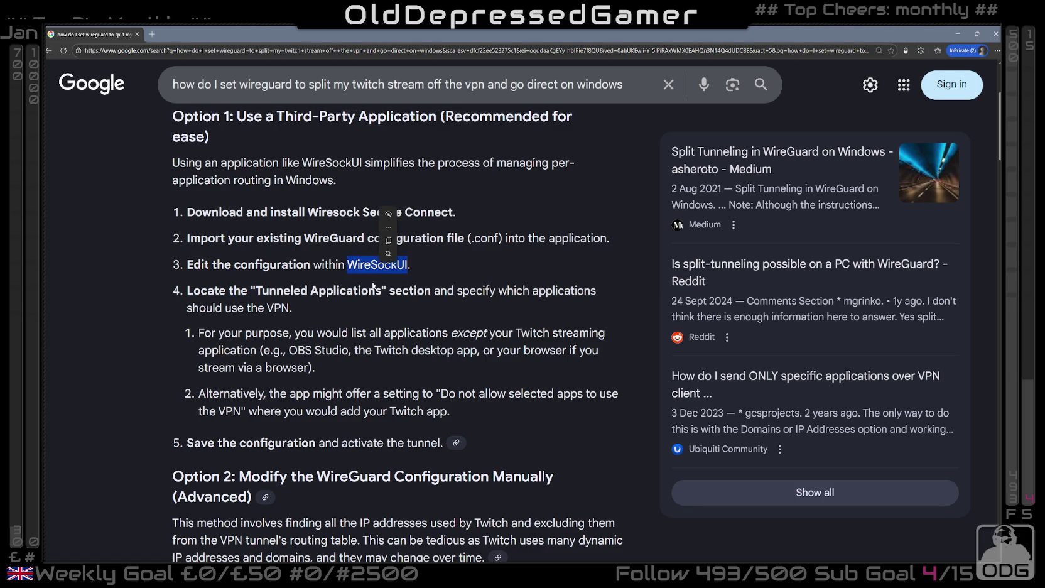
click(369, 290)
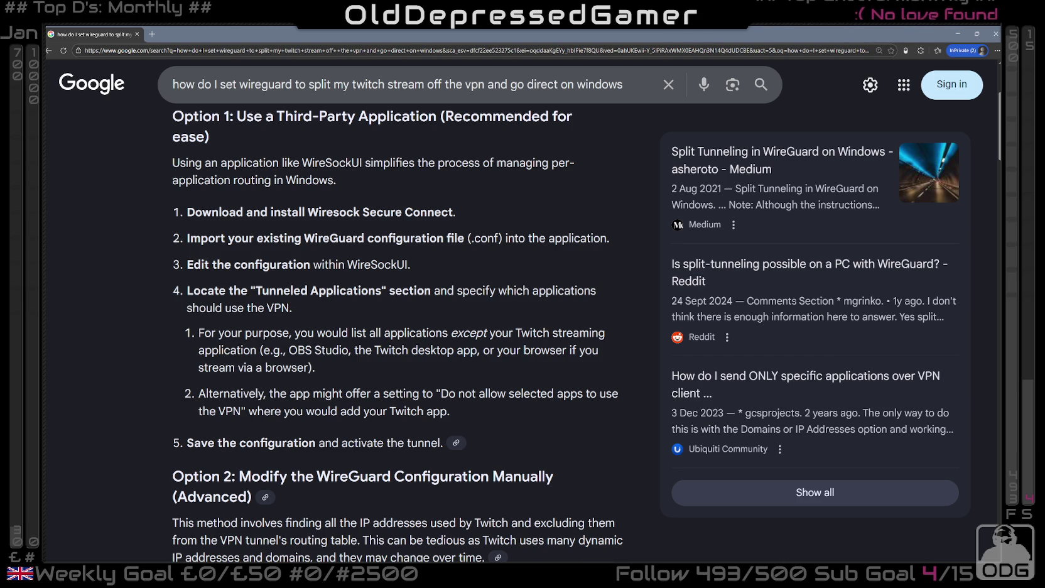
drag(304, 238, 471, 238)
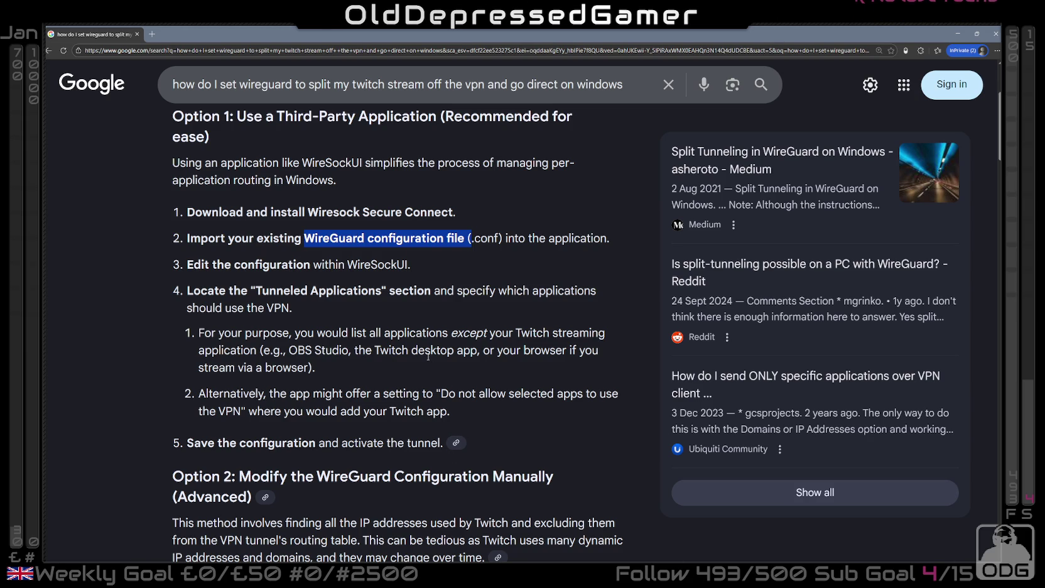
drag(356, 333, 552, 331)
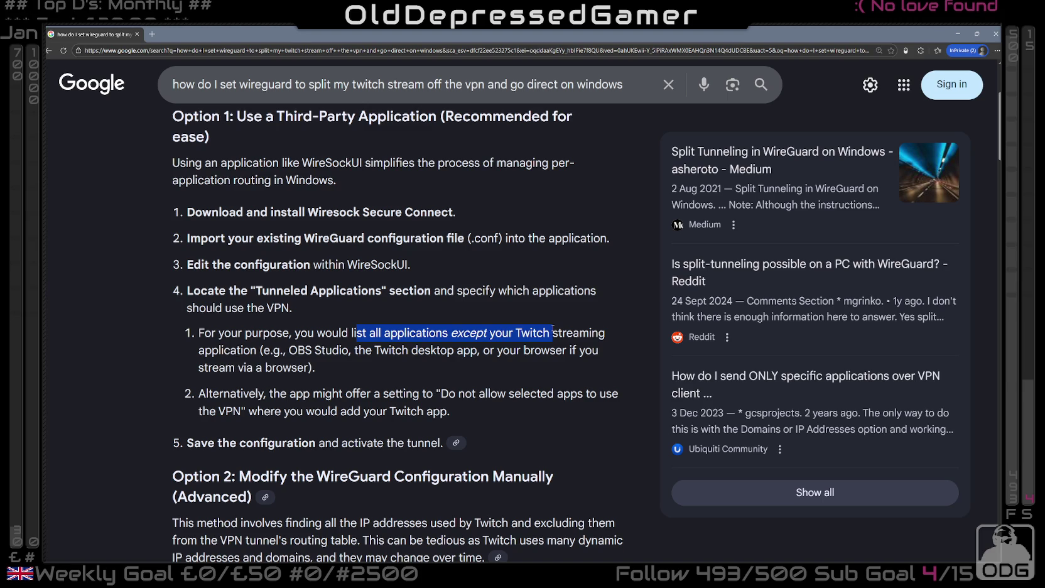
drag(249, 394, 383, 393)
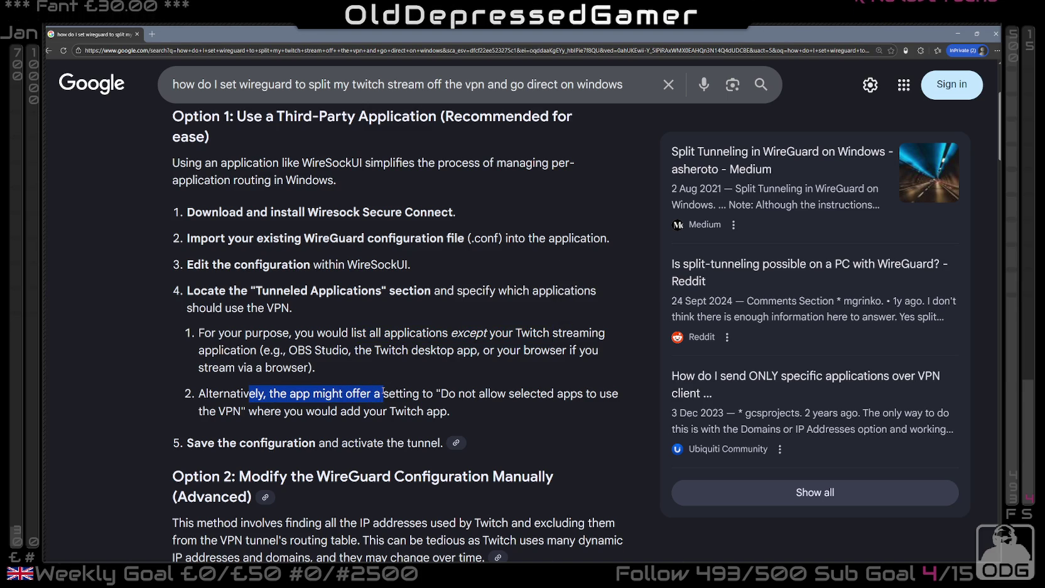
drag(383, 394, 460, 408)
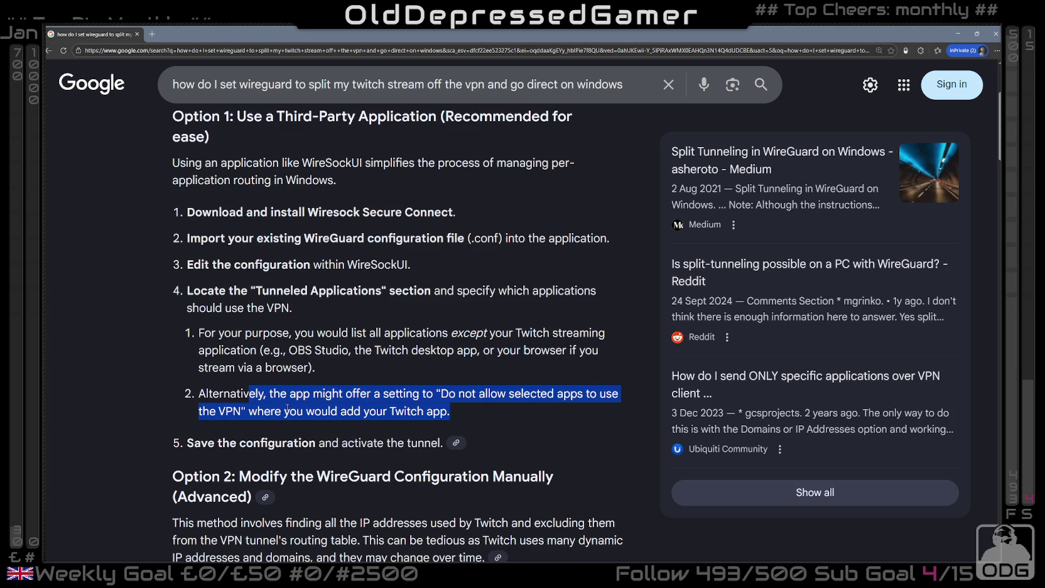
drag(232, 333, 310, 368)
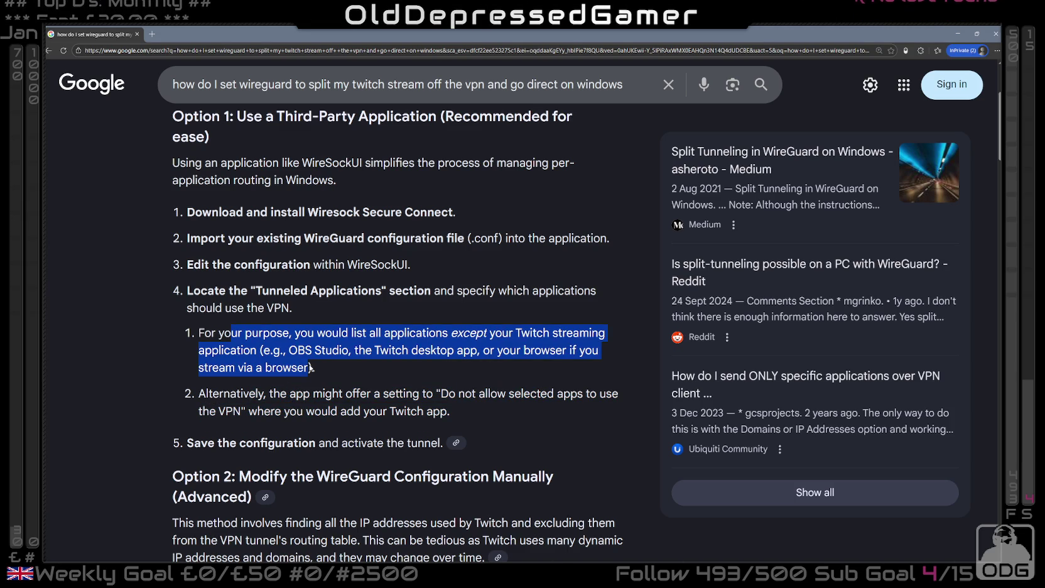
drag(208, 393, 424, 411)
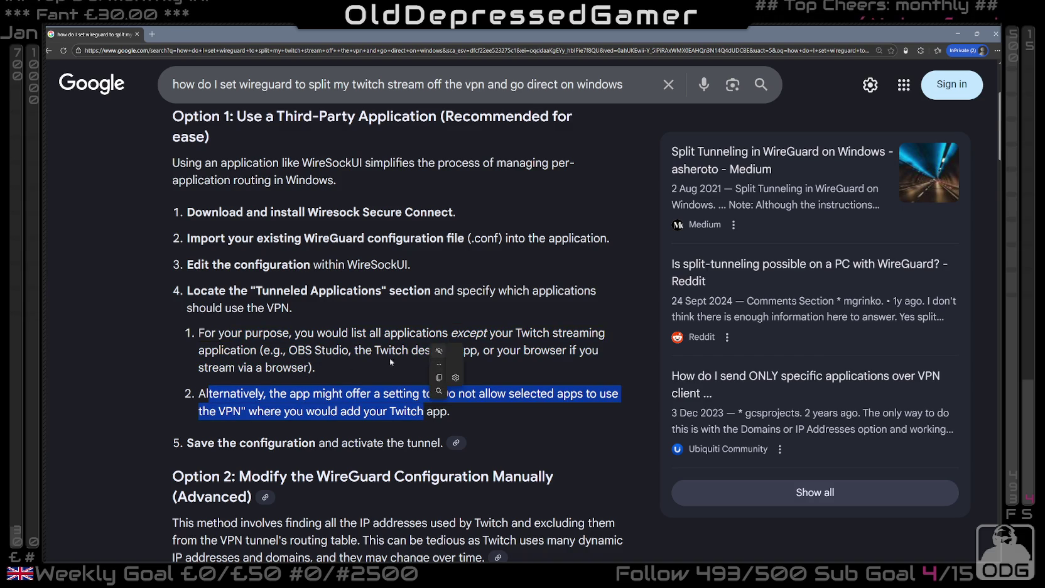
- Scroll the AI Overview to Option 2's manual AllowedIPs steps and briefly highlight AllowedIPs
scroll(315, 377, down, 4)
scroll(315, 377, down, 4)
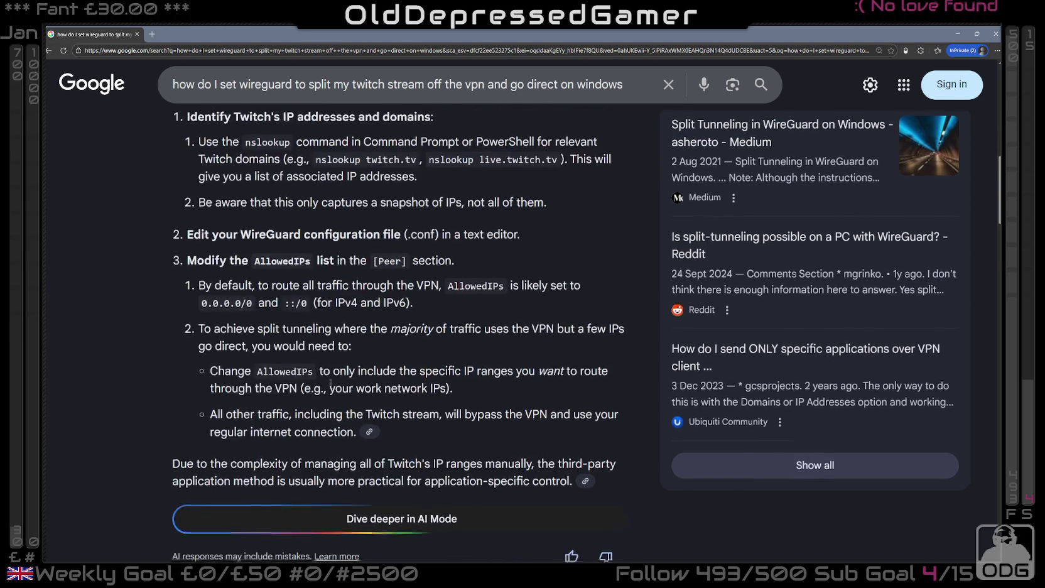
scroll(222, 468, down, 4)
scroll(223, 468, up, 3)
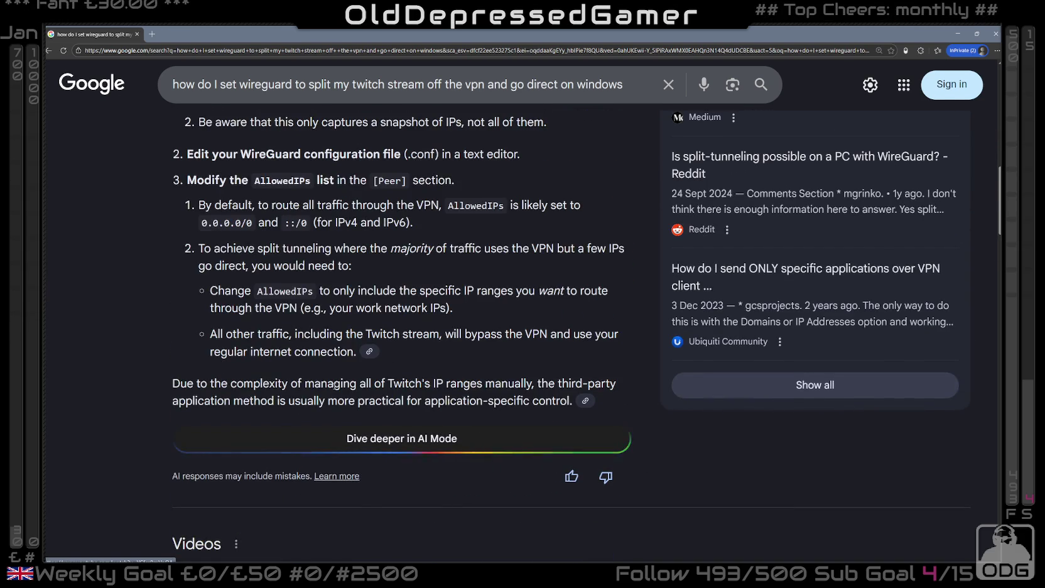
scroll(334, 386, up, 2)
scroll(334, 386, up, 2)
scroll(334, 386, up, 1)
scroll(334, 385, down, 3)
drag(256, 347, 324, 347)
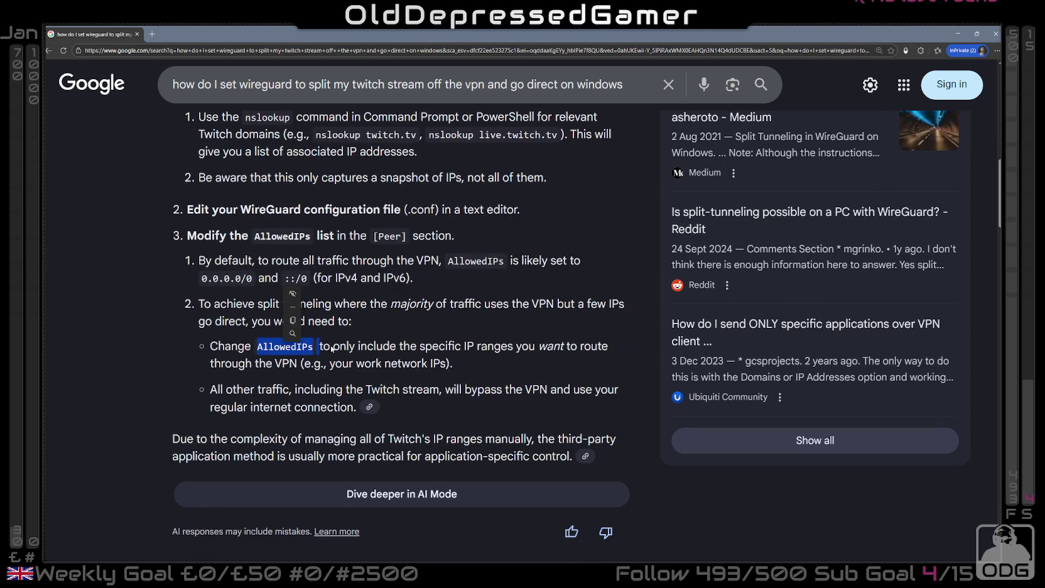
click(261, 386)
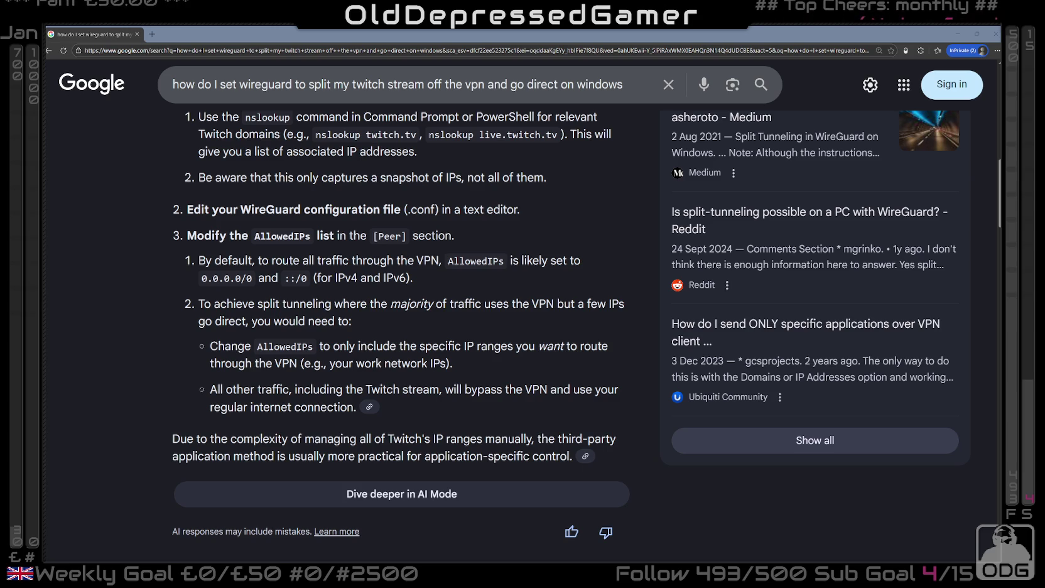
- Return to the Edge window with the WireGuard results and open a new InPrivate tab
key(alt+Tab)
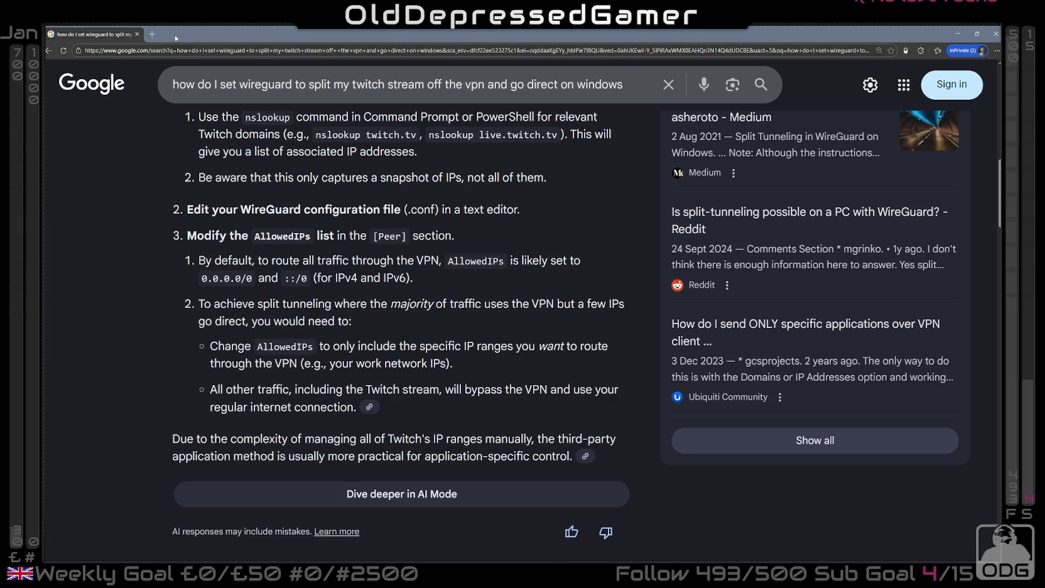
click(152, 34)
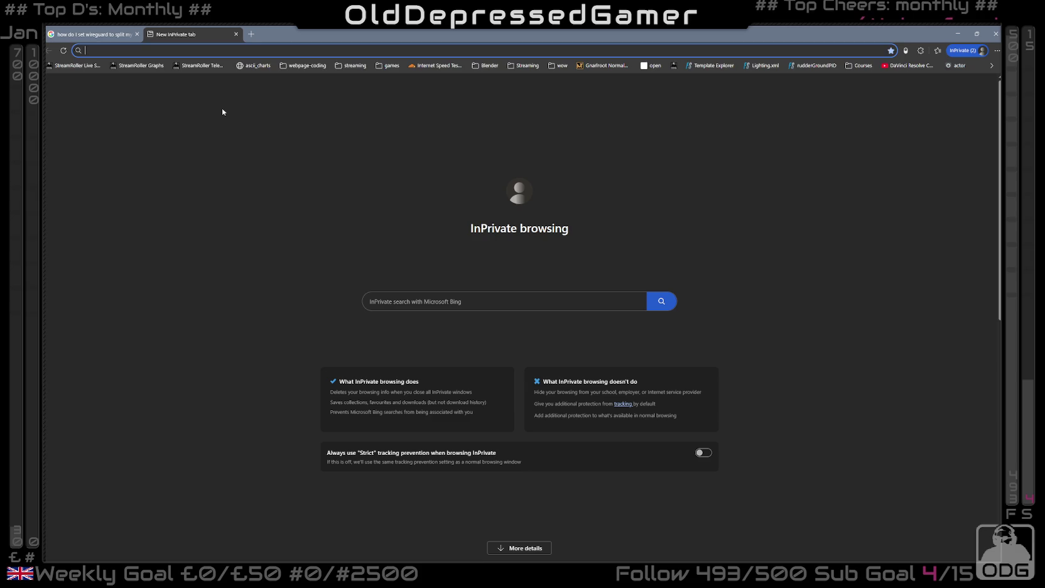
- Ask Google whether all Steam game downloads/updates come from Steam's servers or game servers
text(do all steam down)
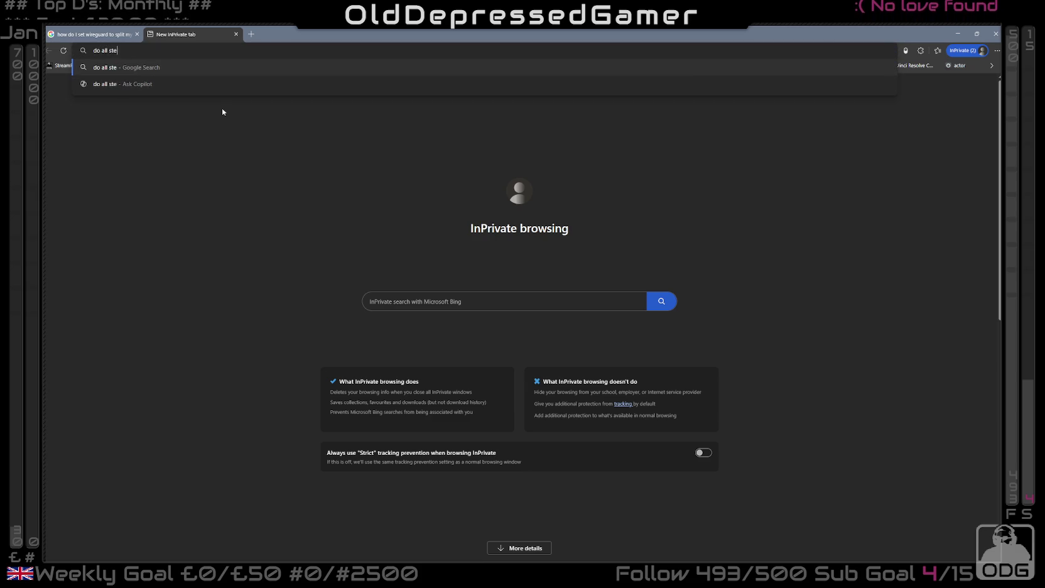
text(loads)
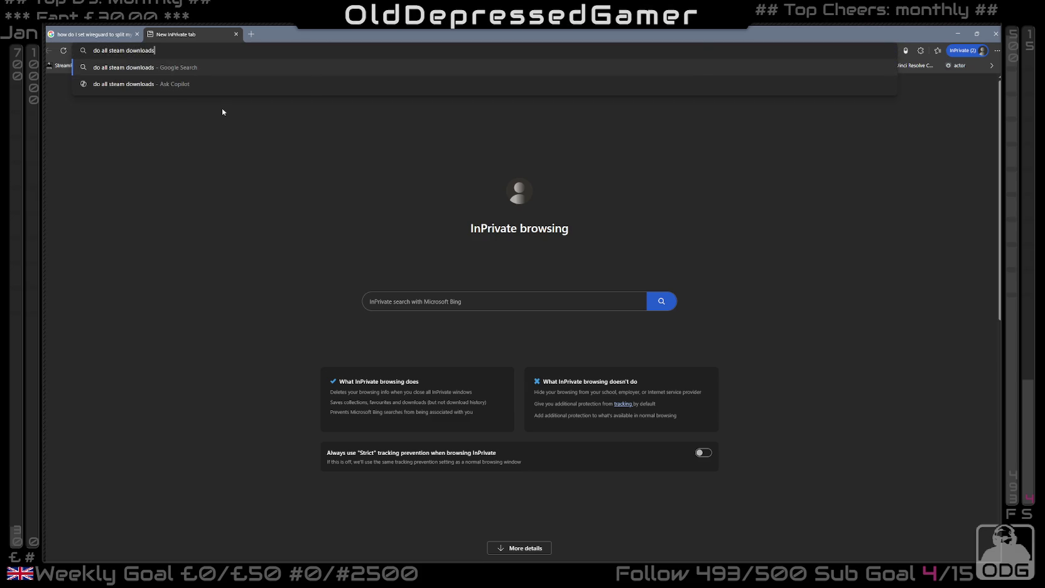
text( coem from)
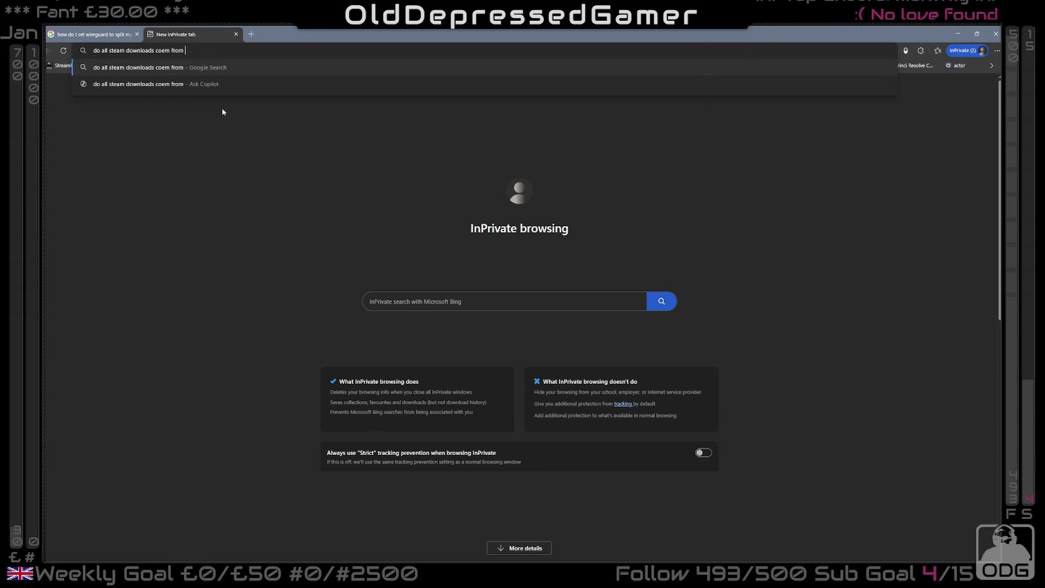
key(BackSpace)
key(BackSpace)
key(BackSpace)
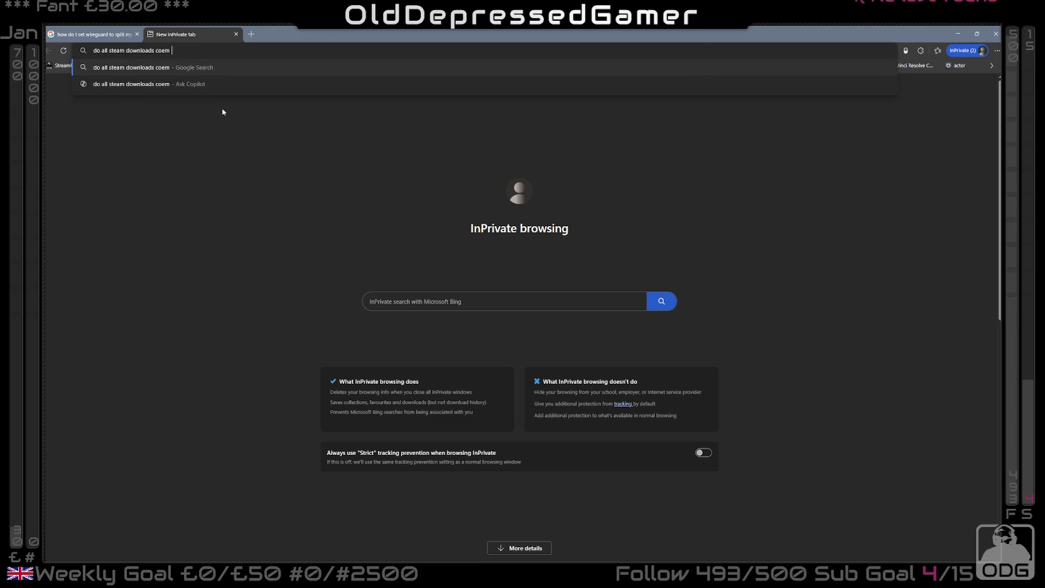
text(e)
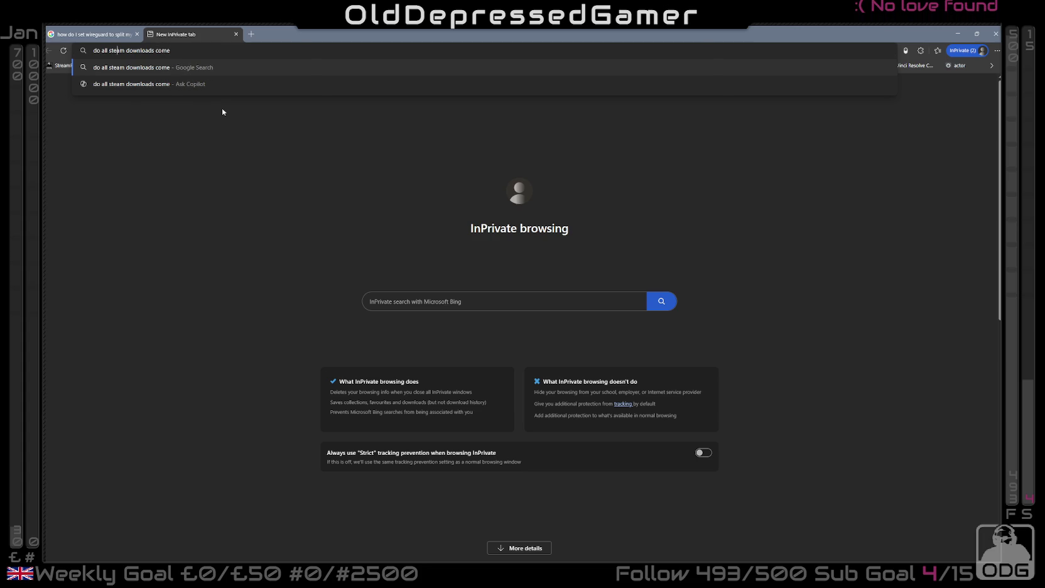
key(ctrl+Left)
key(ctrl+Left)
text(game )
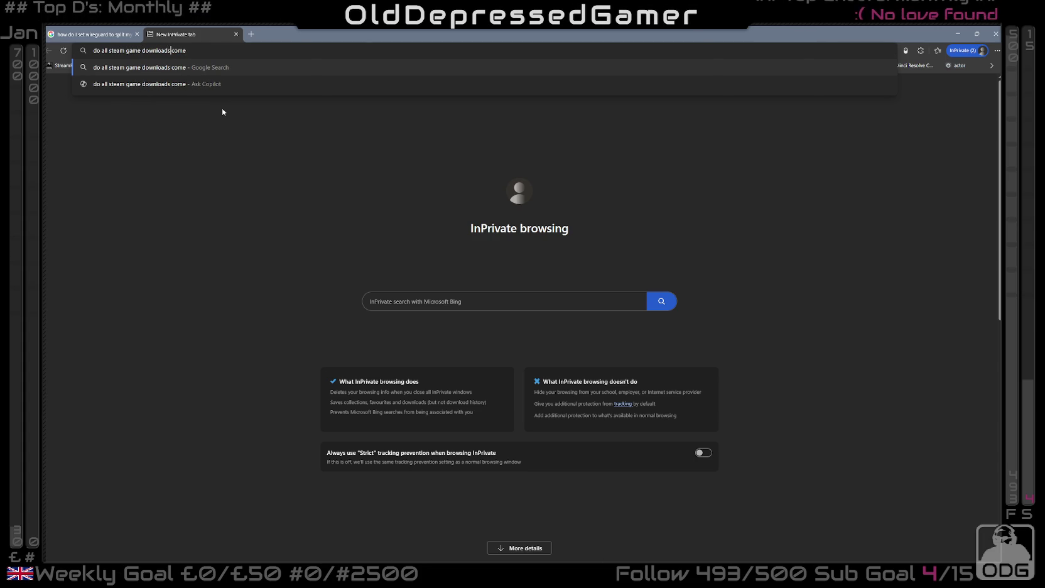
text(/updates)
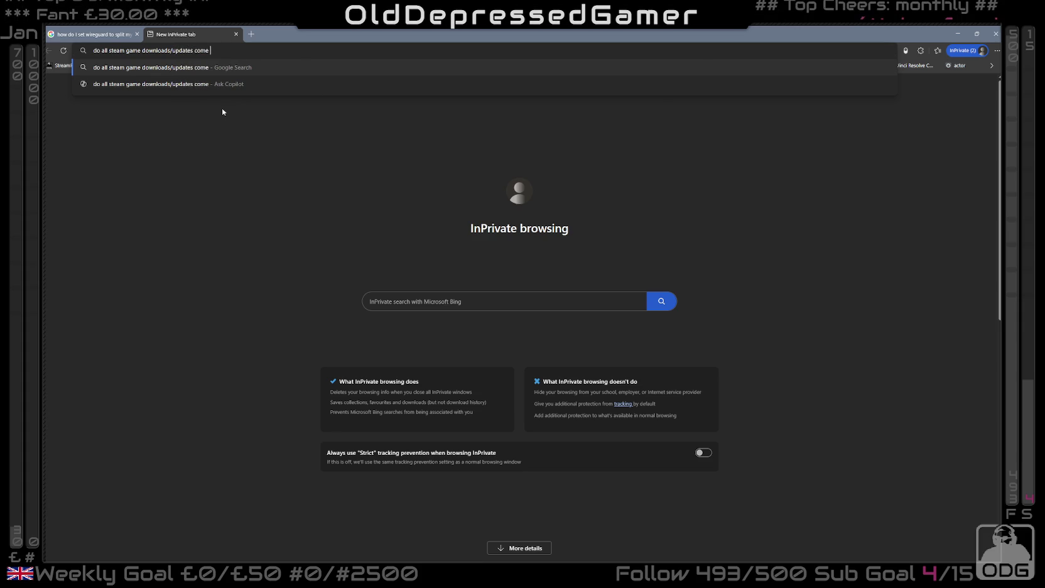
text( from the st)
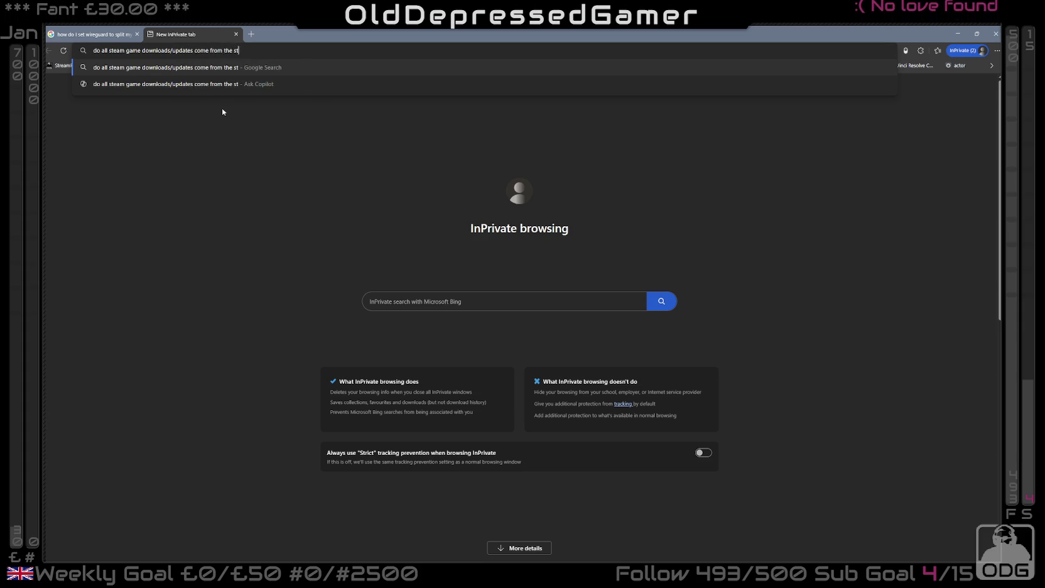
text(eam servers )
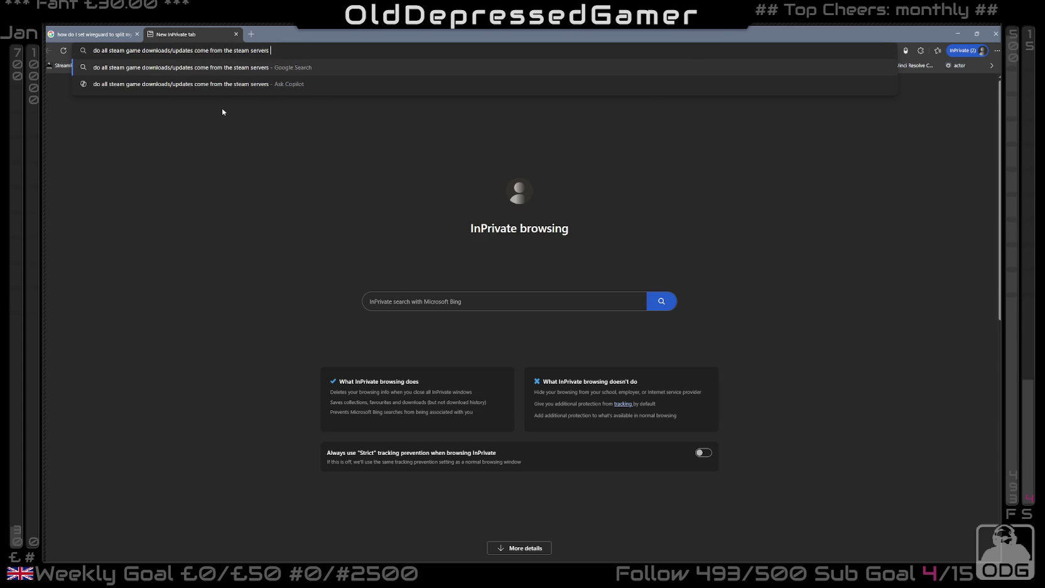
text(or can they do)
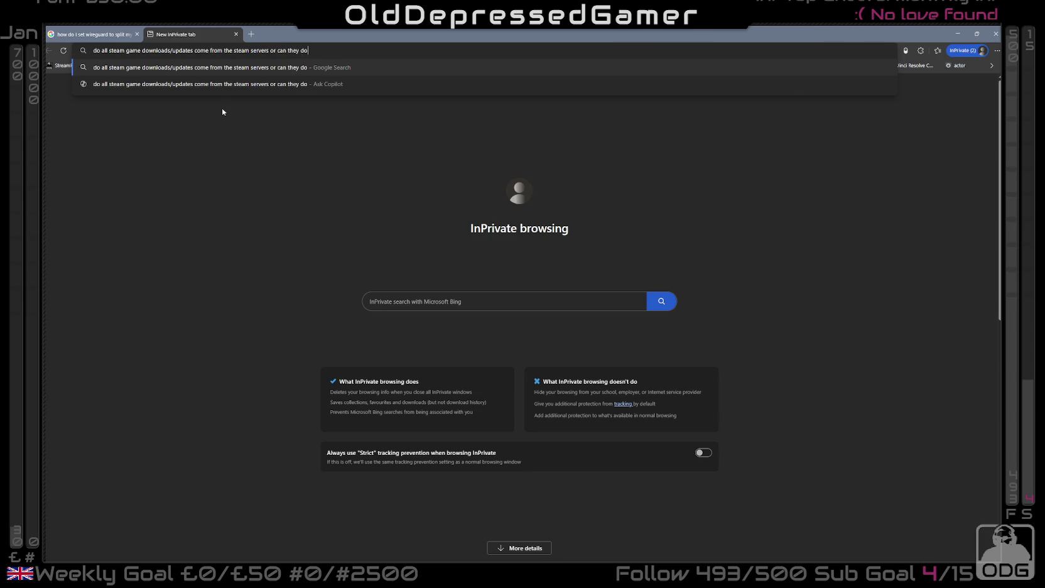
text(wnload from )
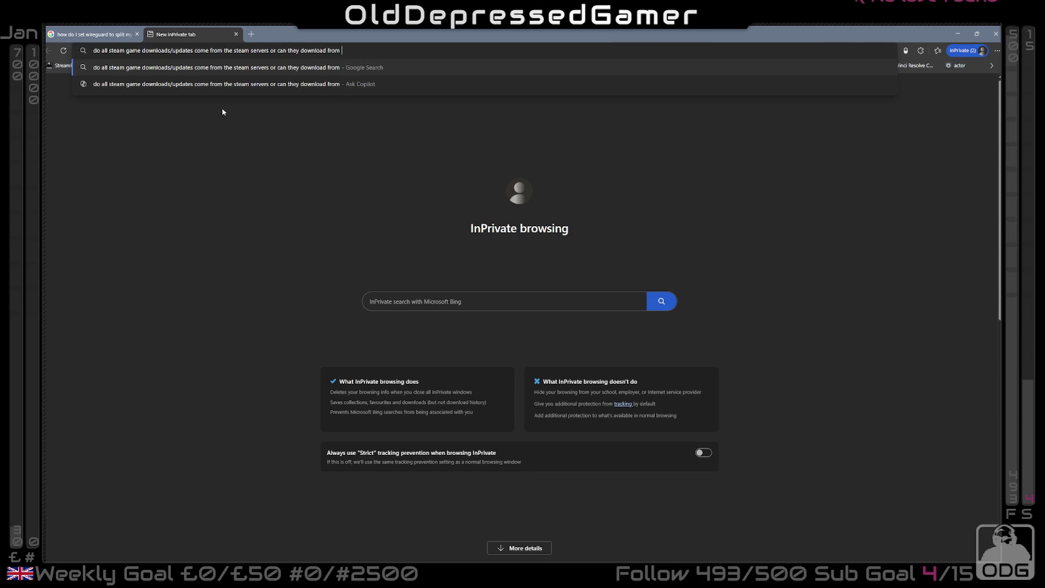
text(game servers)
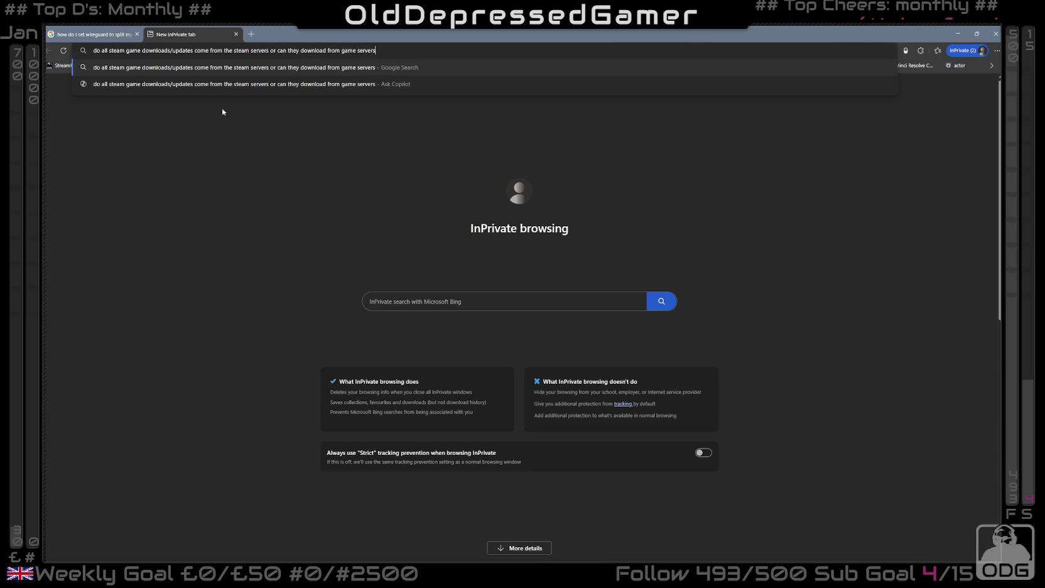
key(Return)
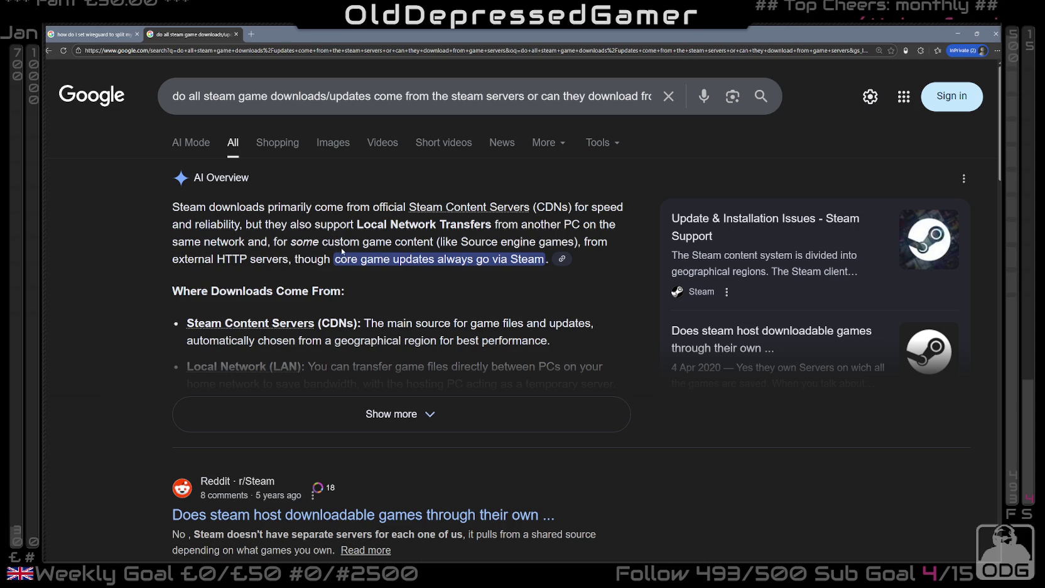
- Expand and read the Steam download-sources AI Overview, then close that tab
click(391, 414)
scroll(391, 414, down, 2)
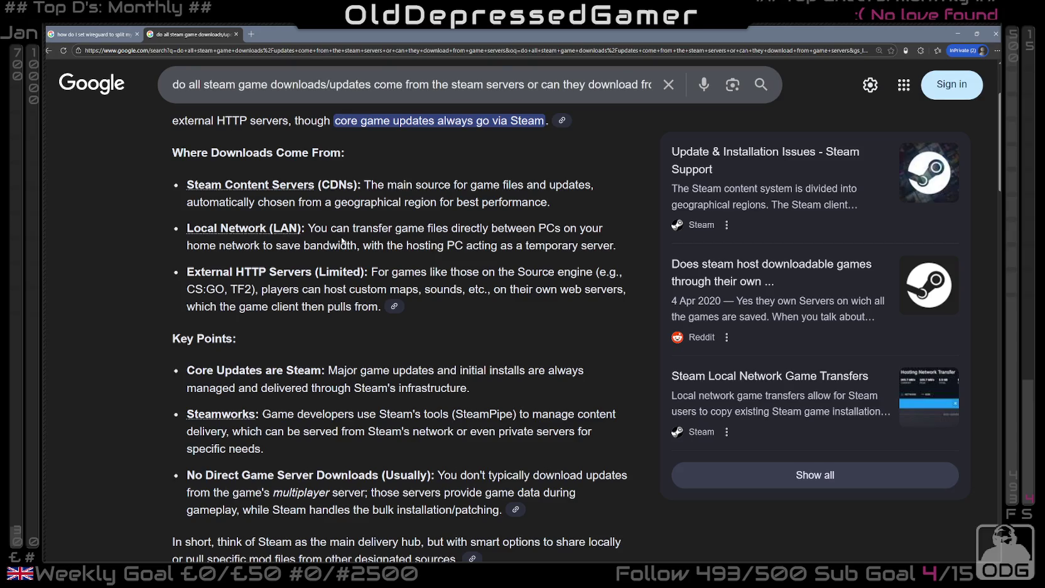
drag(308, 227, 505, 259)
click(270, 284)
click(237, 35)
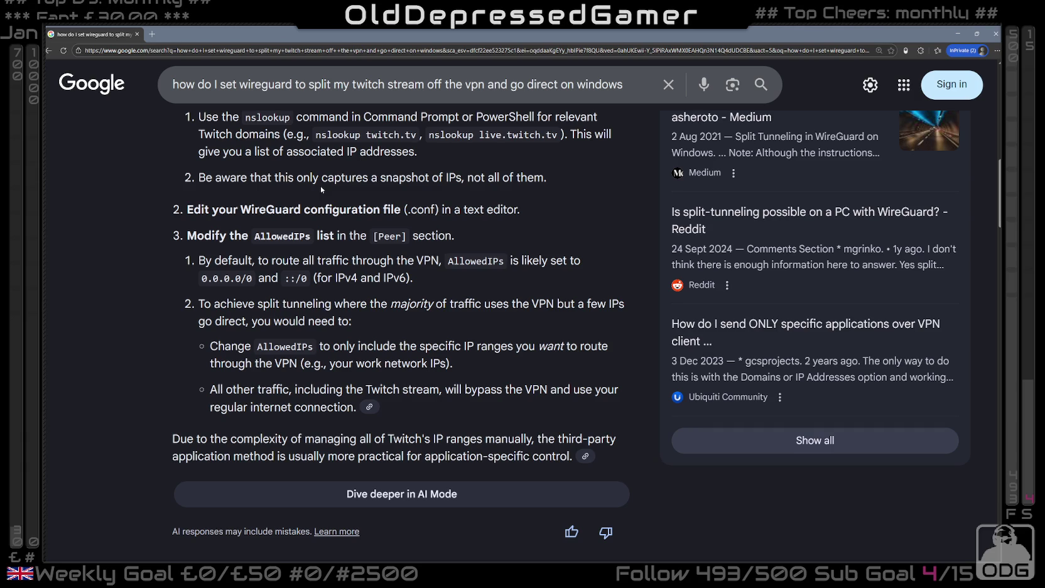
drag(635, 86, 138, 85)
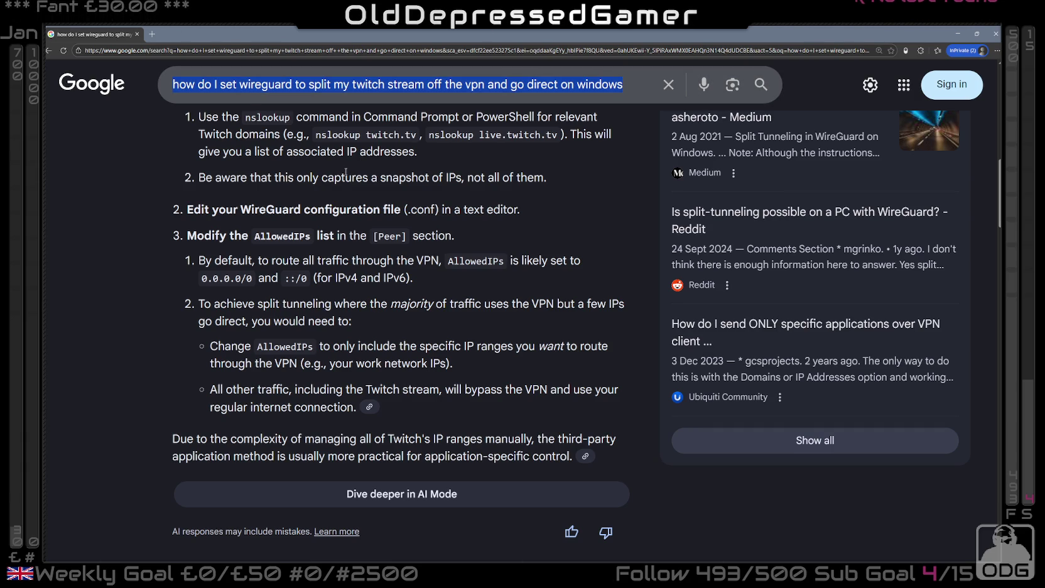
- Search whether all Steam CDN IP addresses can be found to add to a split network
text(is it possible to find all teh)
key(BackSpace)
key(BackSpace)
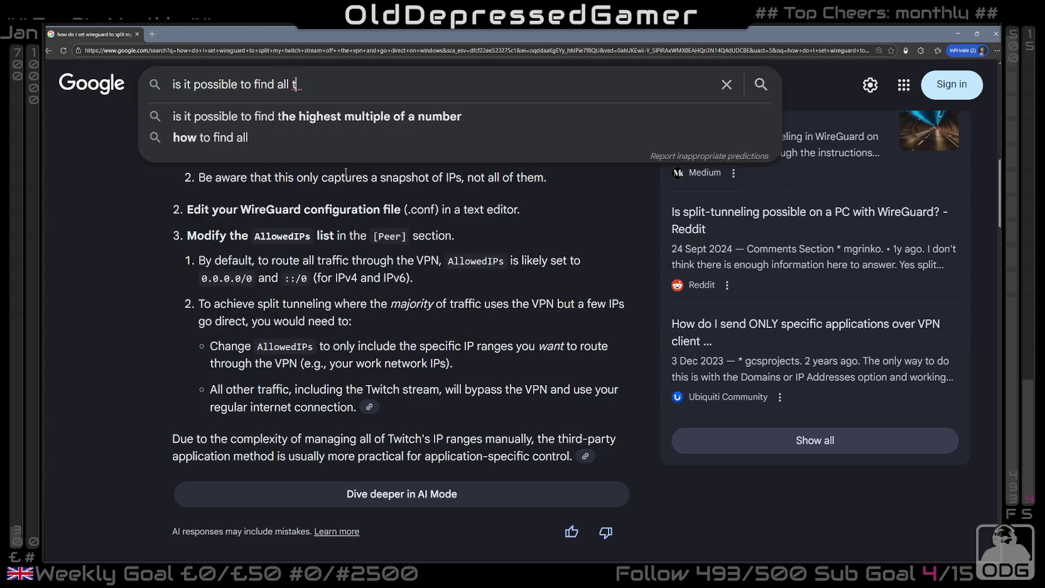
text(he)
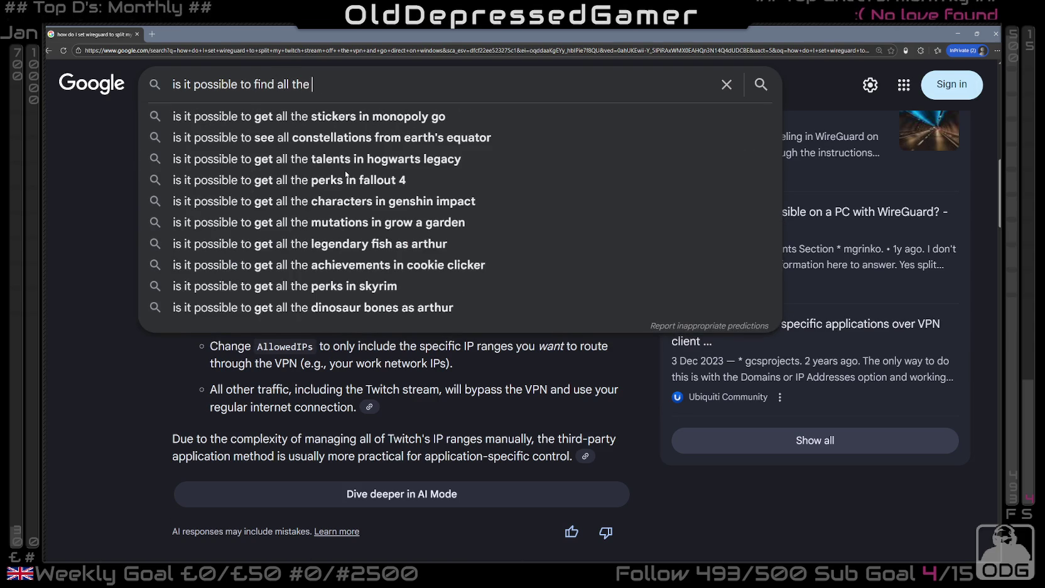
text( CN)
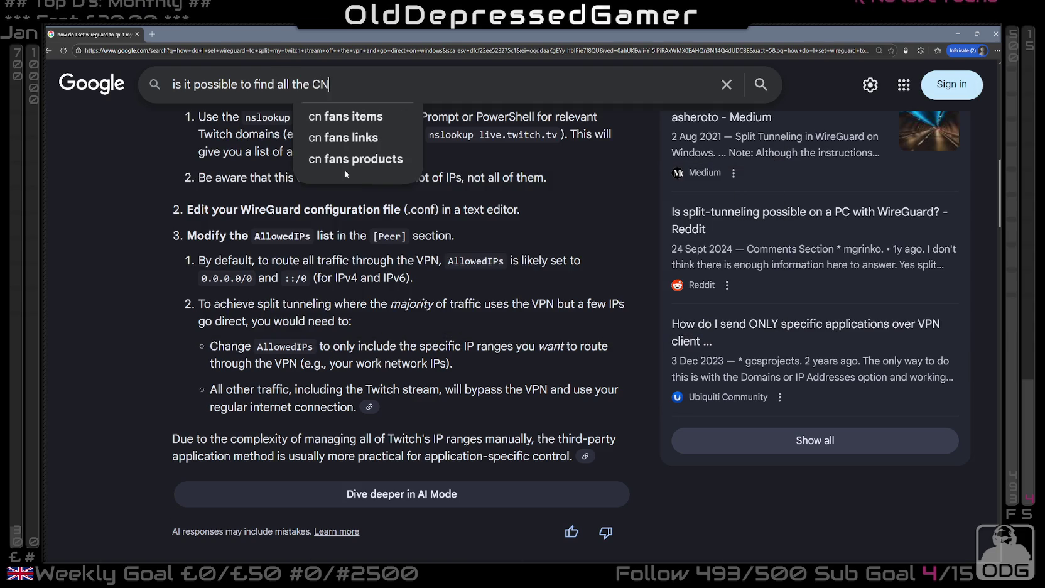
key(BackSpace)
text(DN)
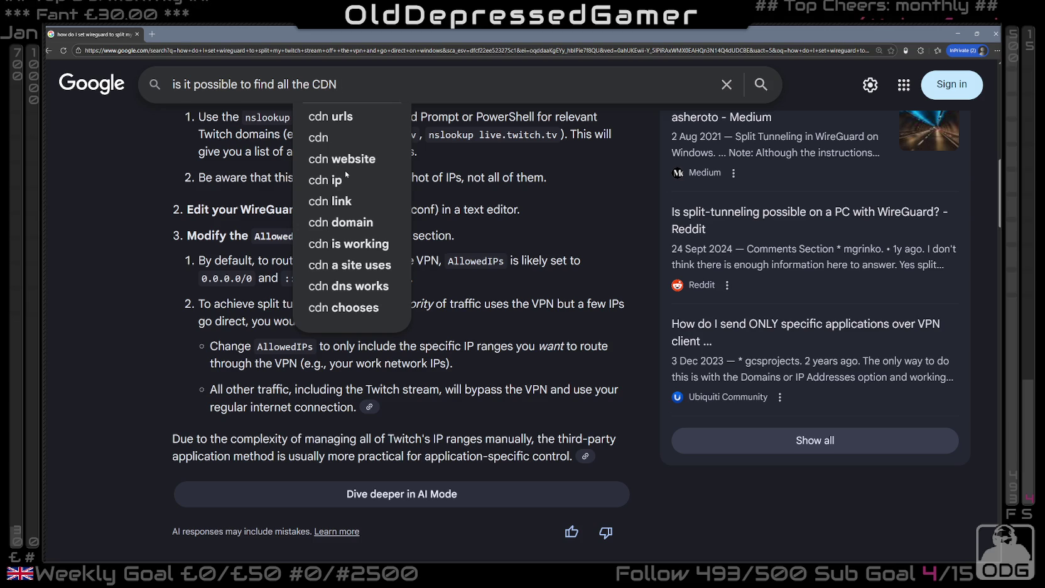
text( ip address)
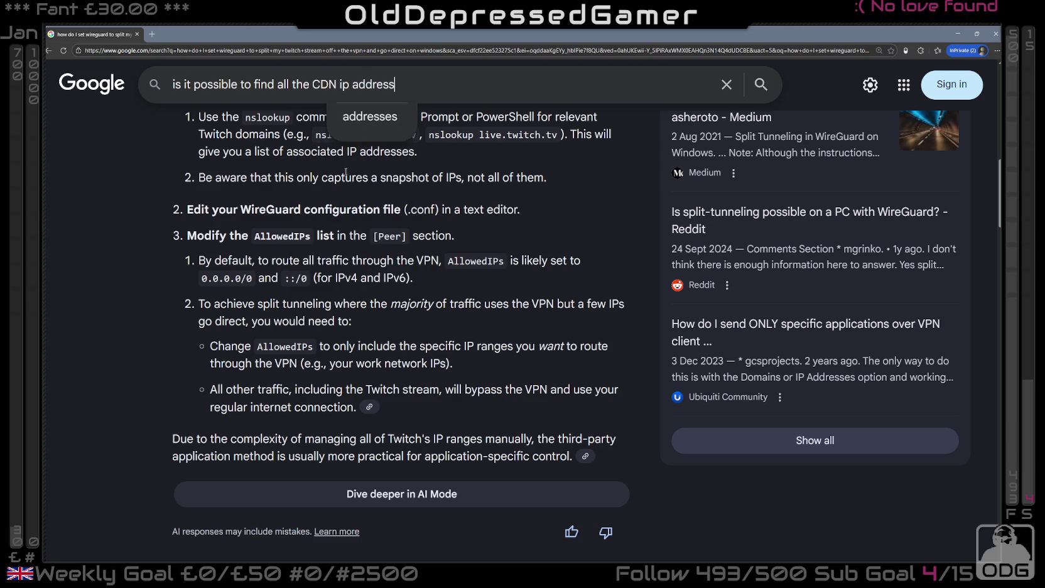
text(es )
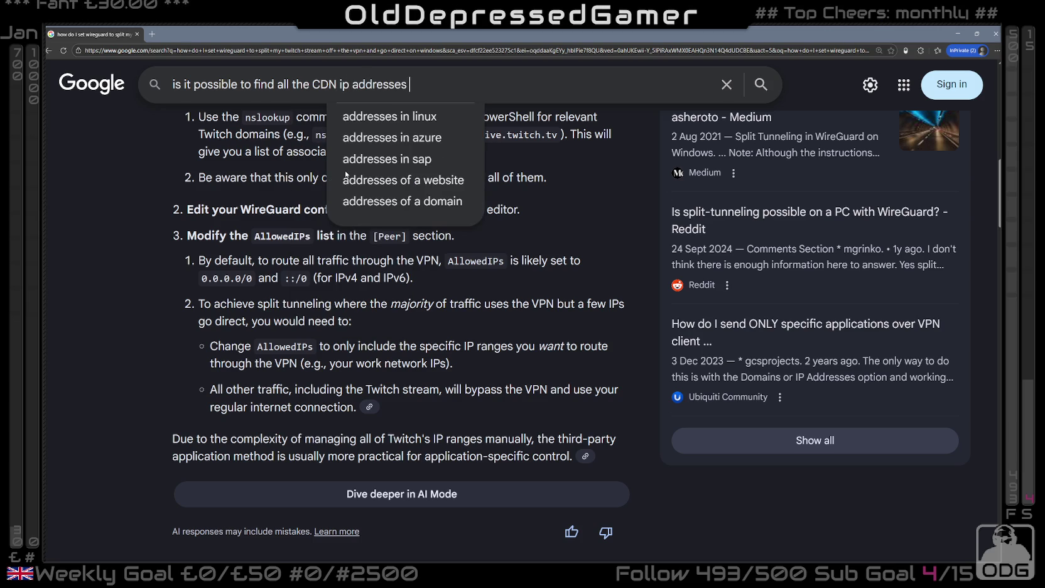
text(for steam)
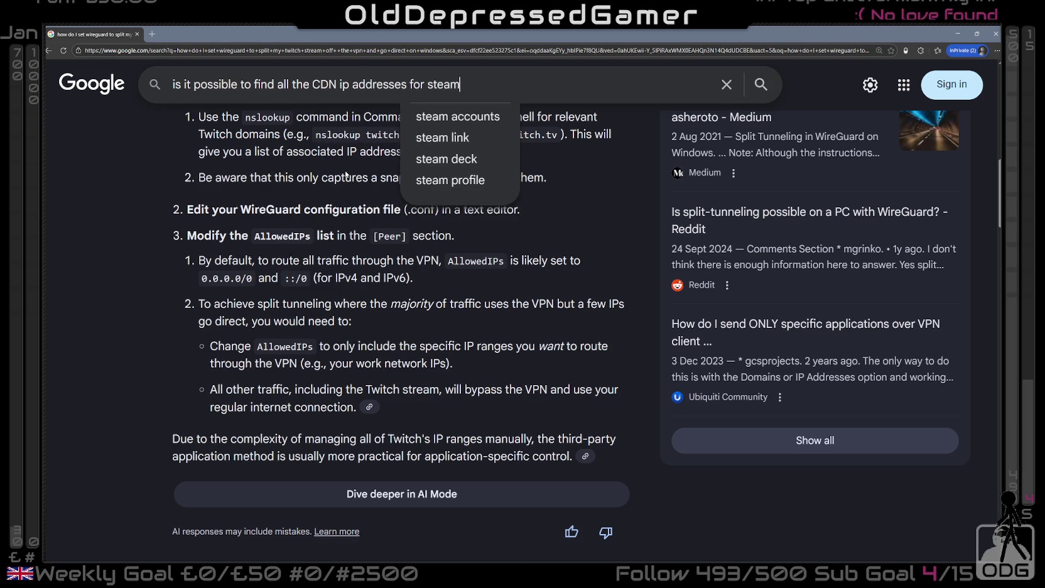
text( to be able to)
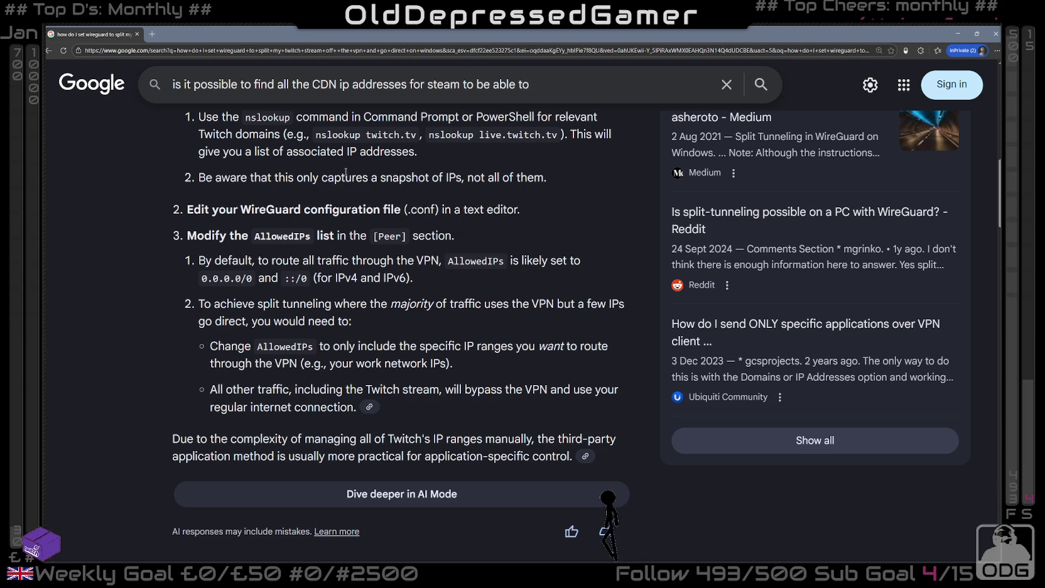
text( add them to a split netowork)
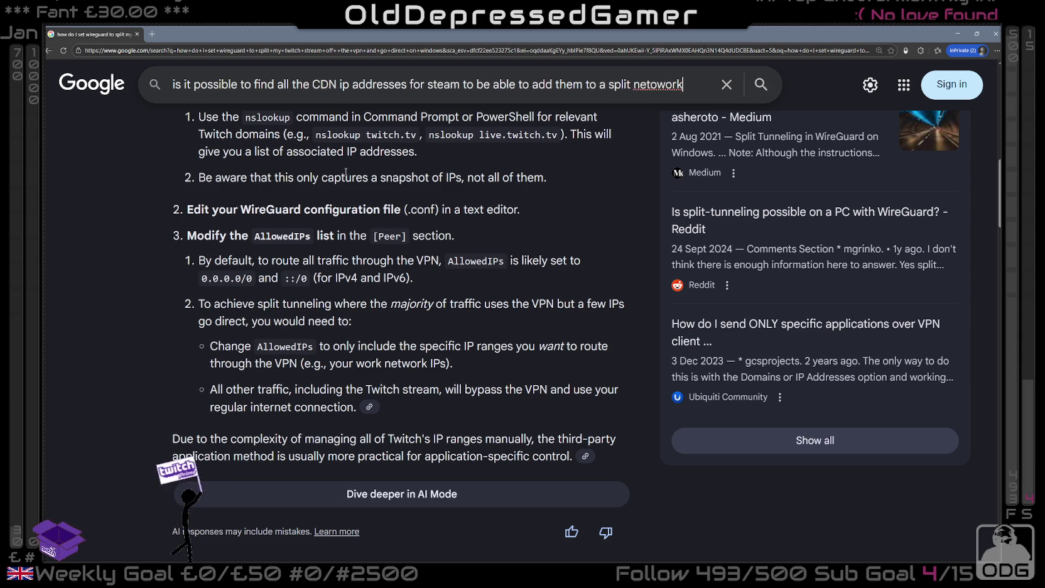
key(Return)
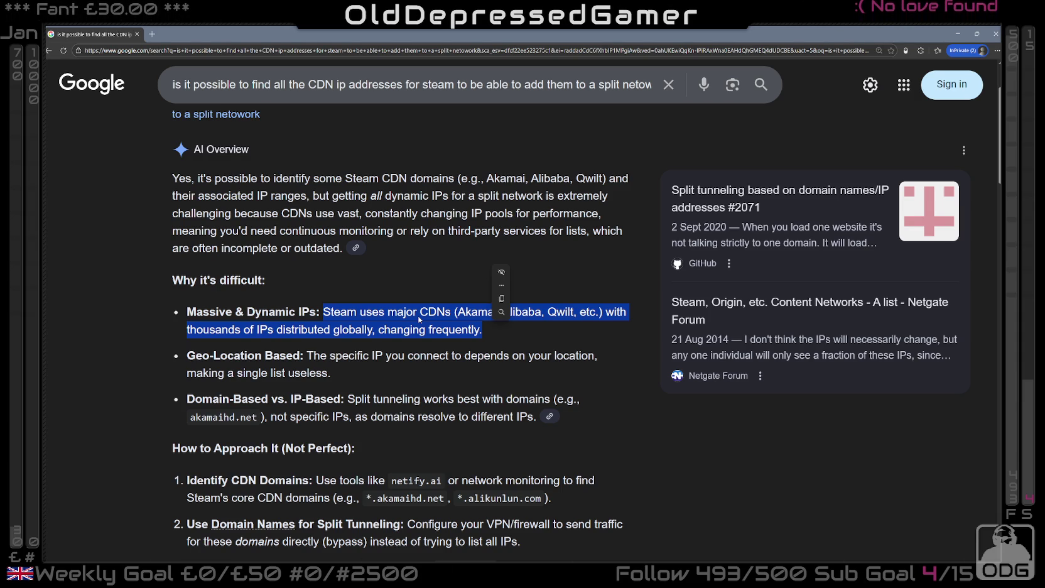
click(376, 378)
scroll(376, 379, down, 1)
scroll(379, 372, down, 3)
scroll(317, 339, down, 3)
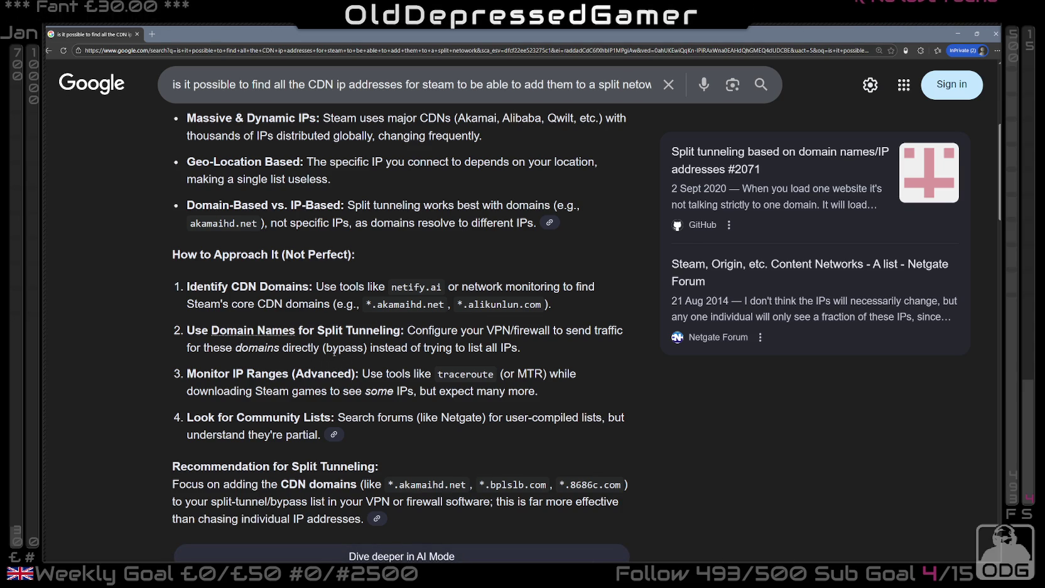
scroll(333, 353, down, 2)
scroll(371, 361, down, 1)
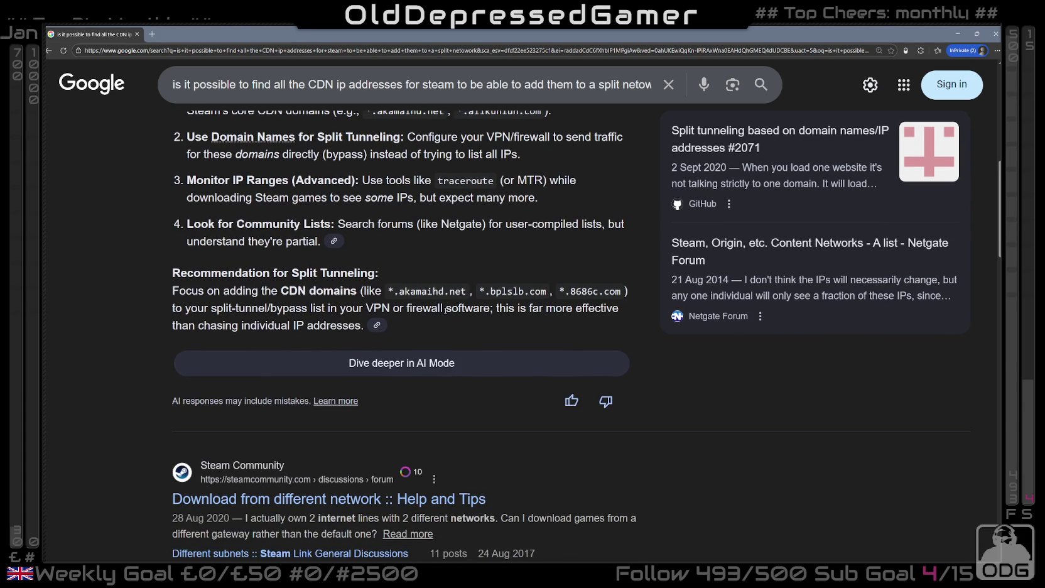
drag(389, 292, 472, 292)
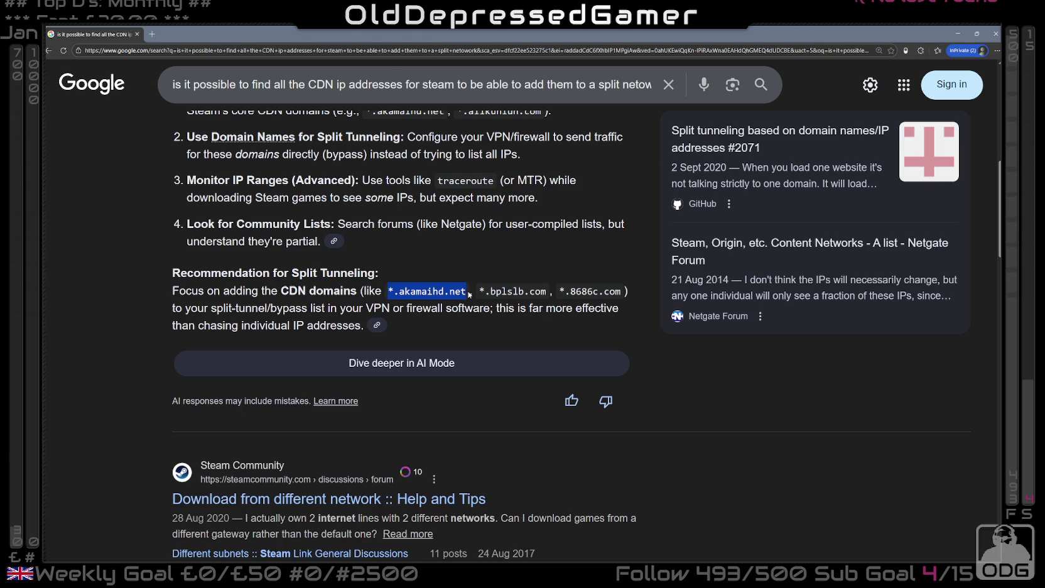
scroll(391, 319, down, 1)
scroll(391, 319, down, 2)
scroll(488, 356, down, 2)
scroll(504, 357, up, 1)
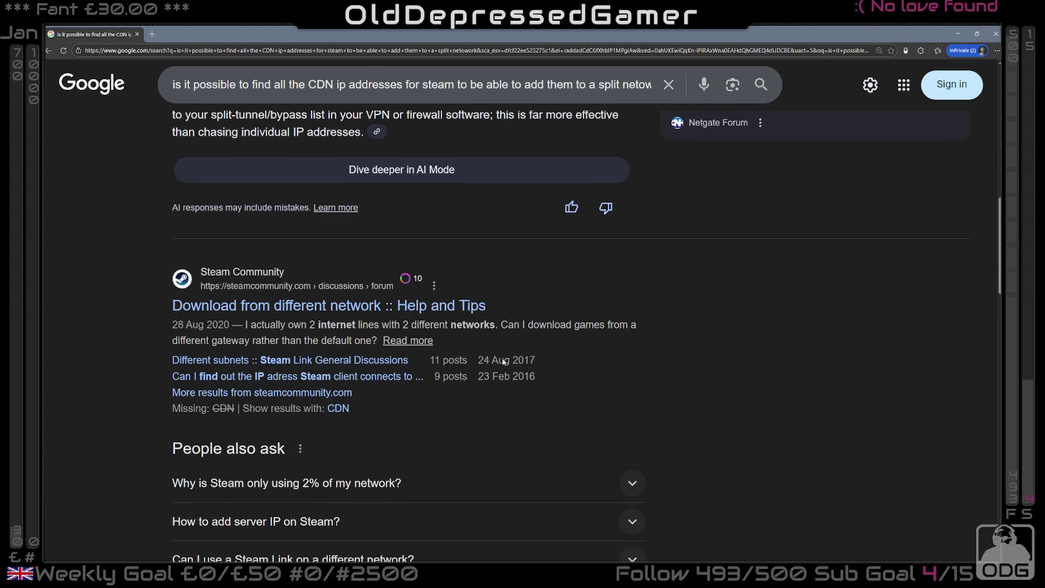
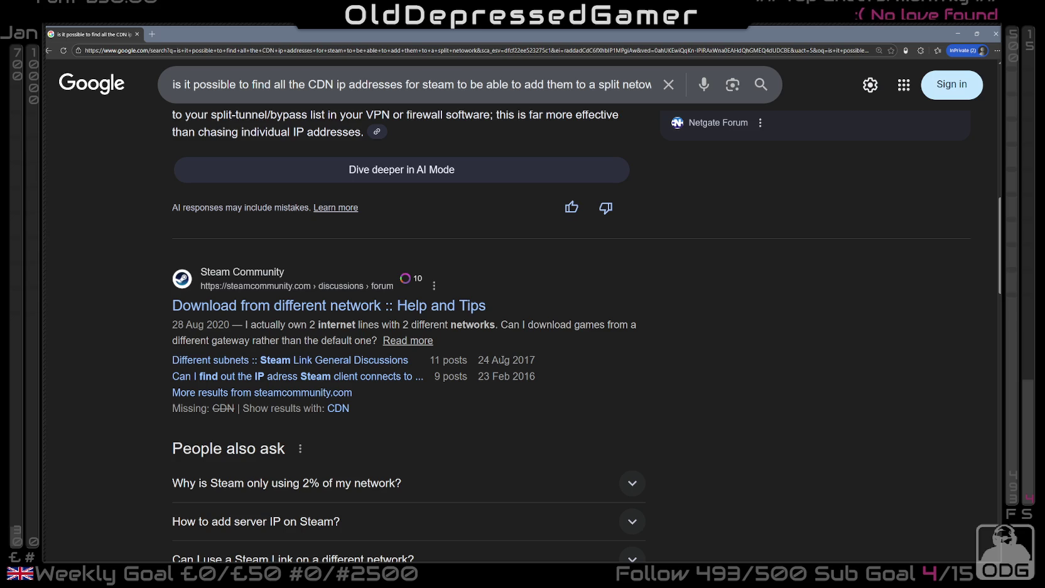
- Replace the old query with a question on whether the Steam client or a CDN serves game downloads, and search
scroll(655, 334, up, 4)
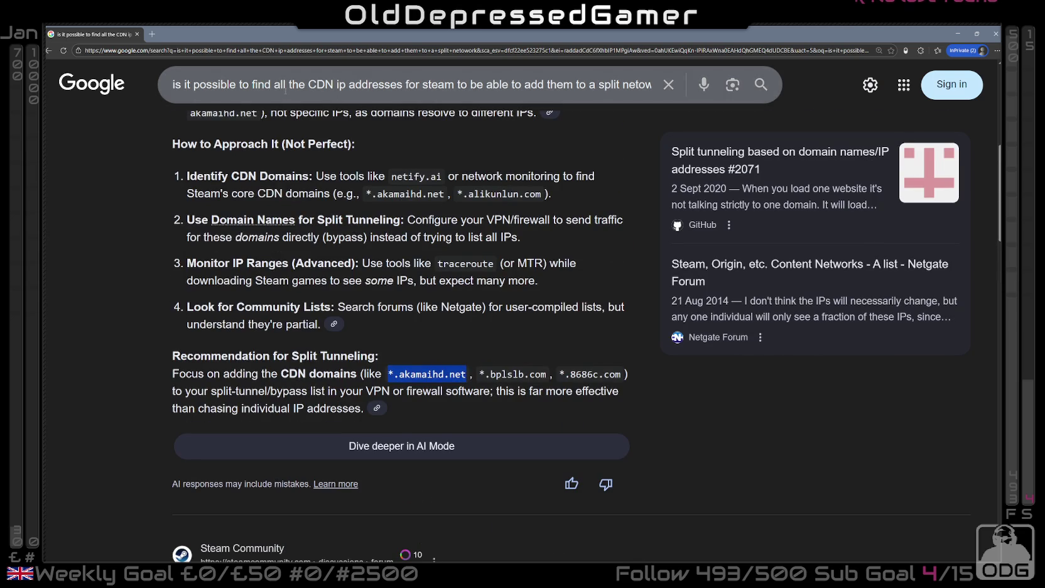
click(286, 89)
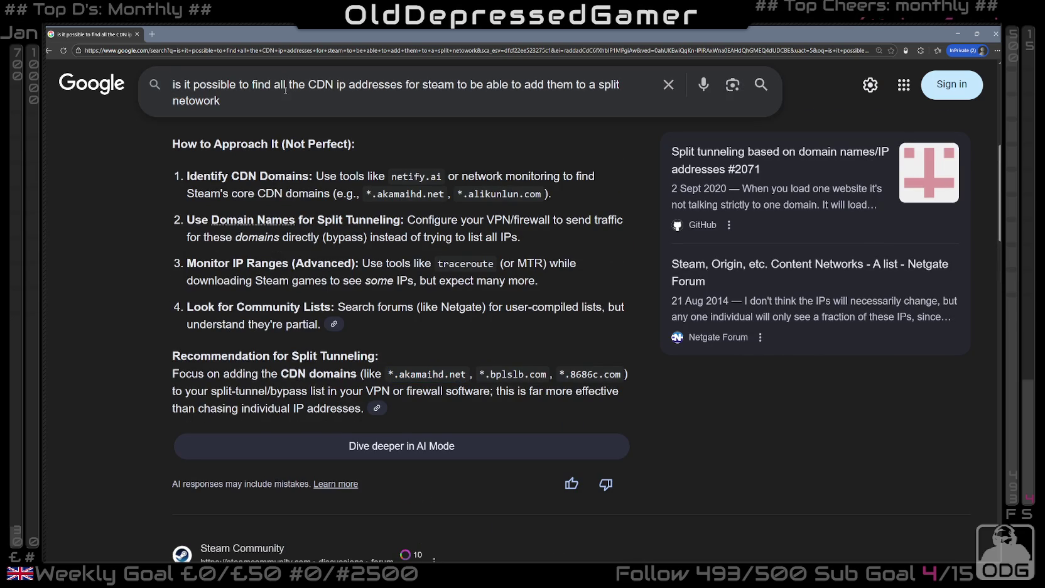
key(ctrl+a)
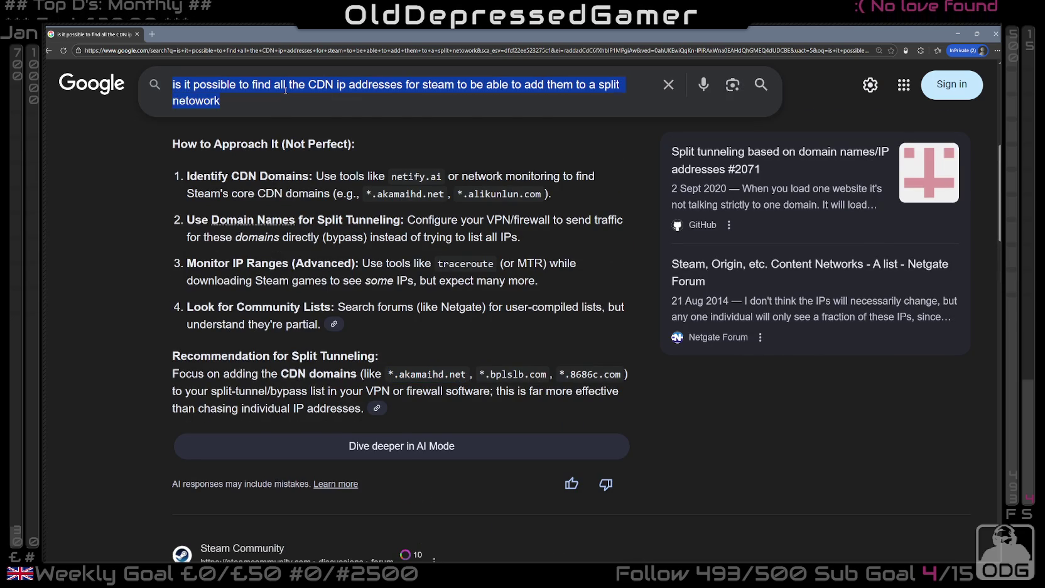
text(With steam )
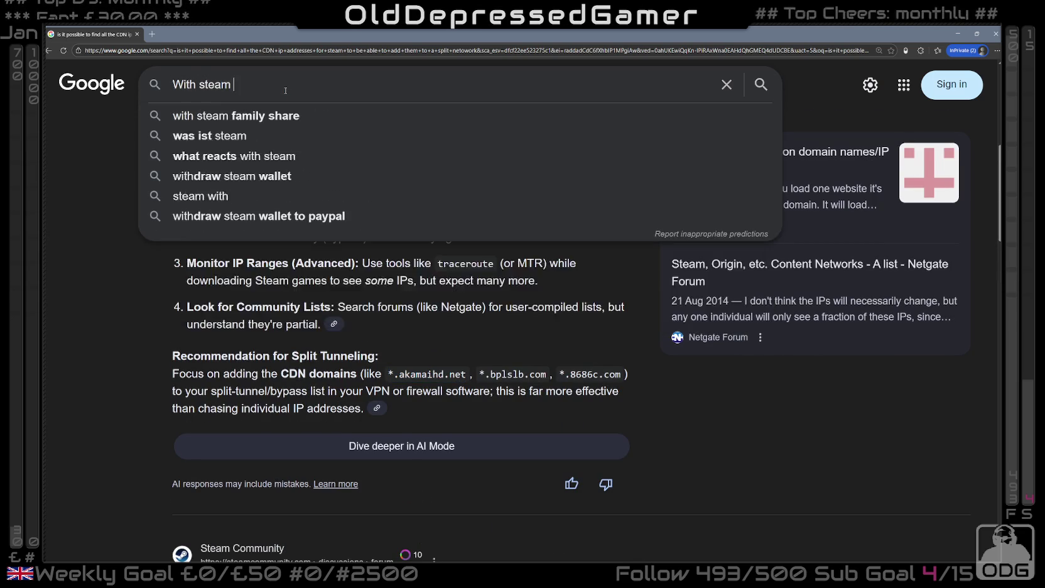
text(when it requests a game download)
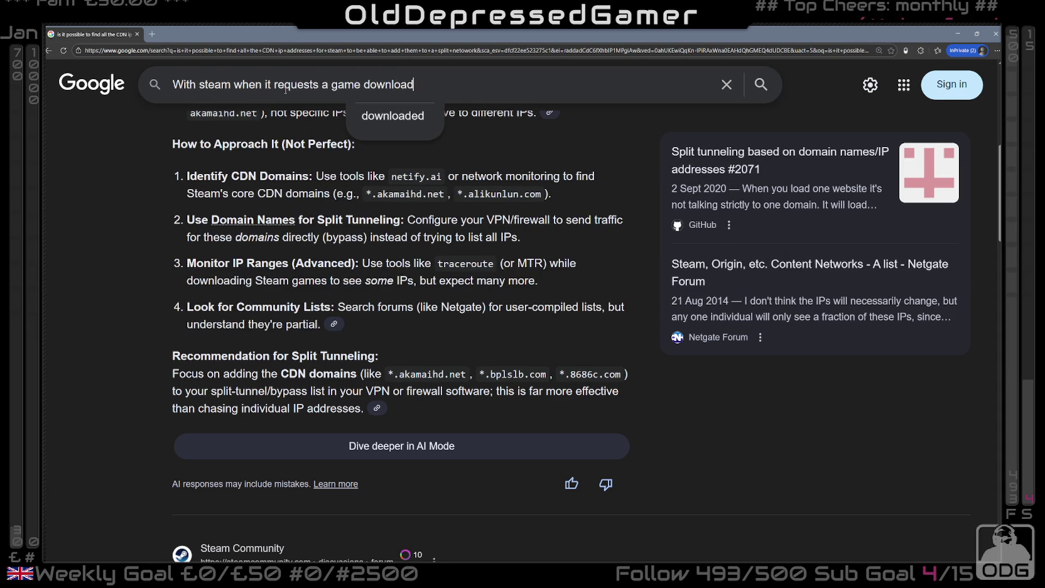
text(/upates)
key(BackSpace)
key(BackSpace)
key(BackSpace)
key(BackSpace)
text(date, does it)
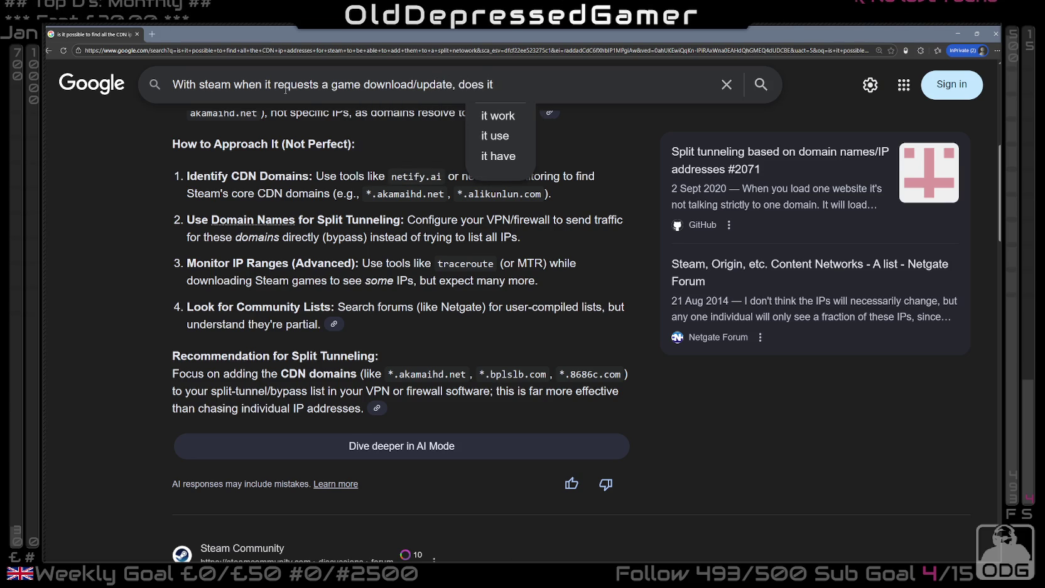
text( request that )
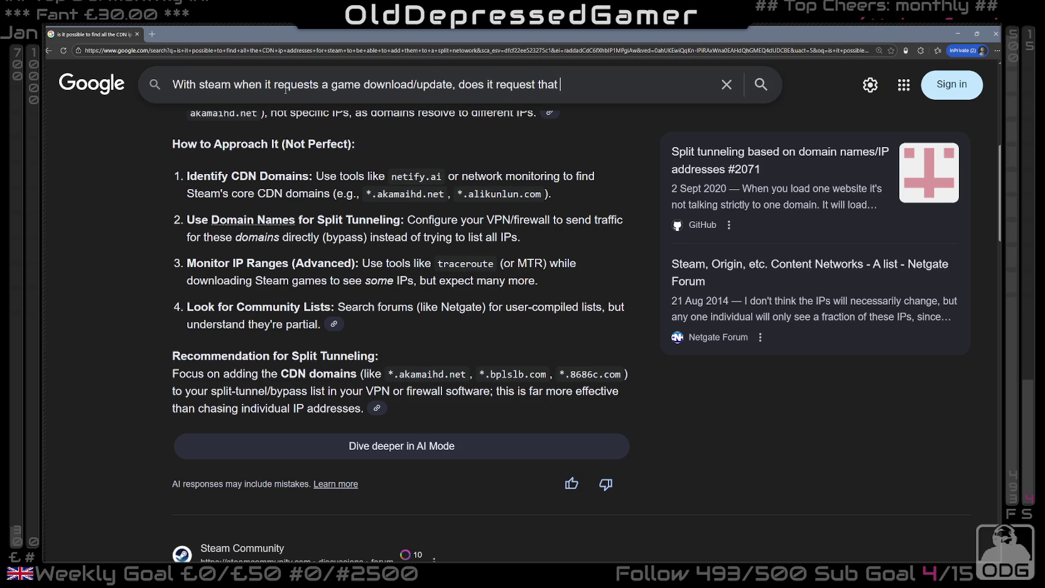
text(from steam and th)
key(BackSpace)
key(BackSpace)
text(a D)
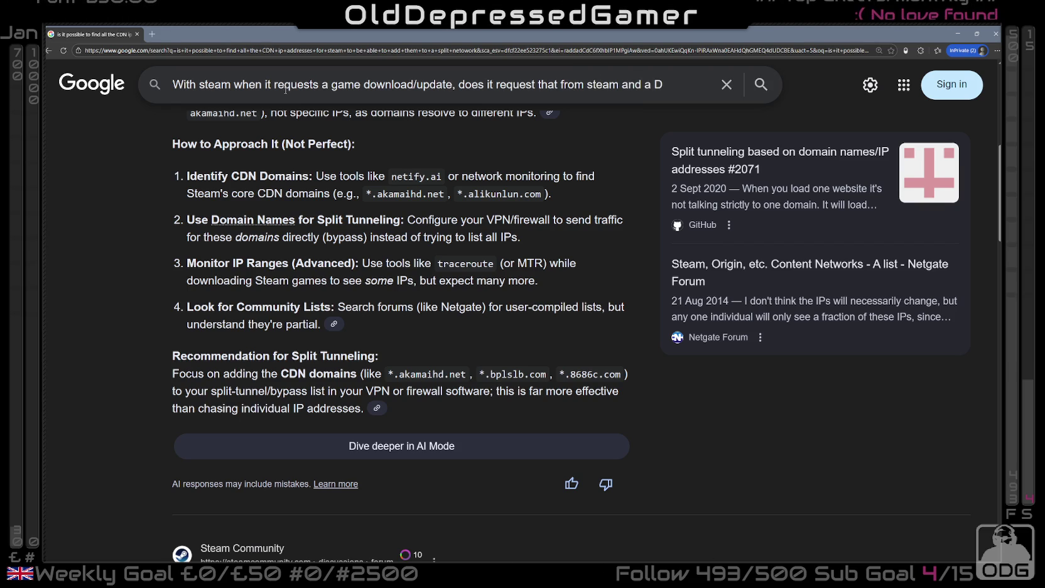
key(BackSpace)
text(CDN )
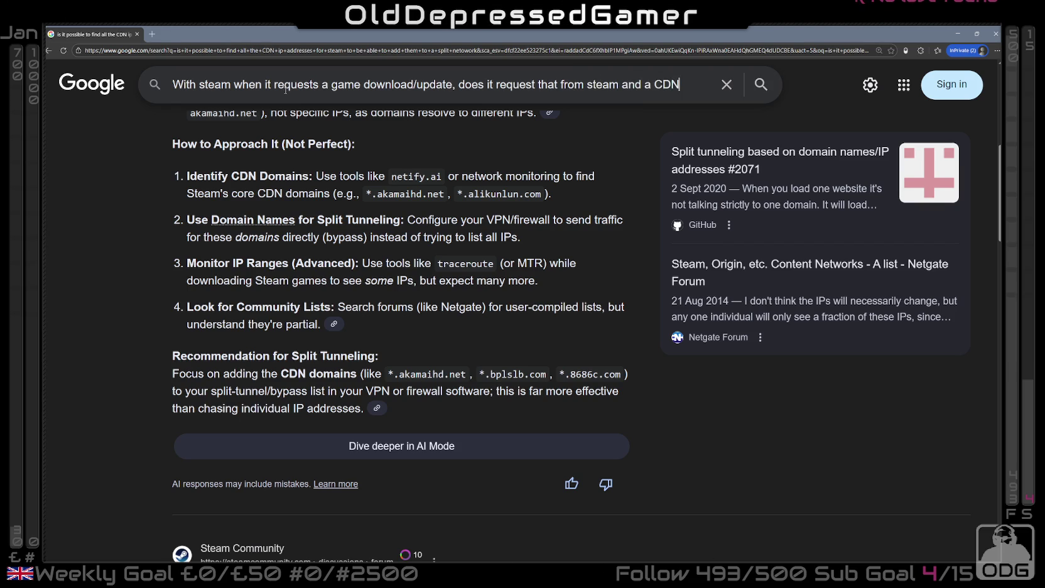
text(might replace the)
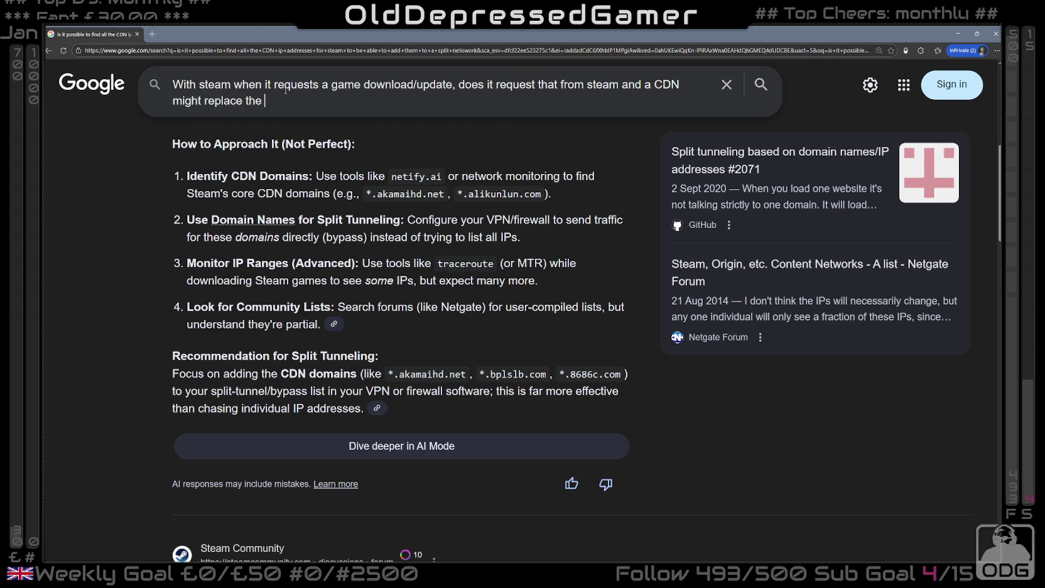
key(BackSpace)
key(BackSpace)
key(BackSpace)
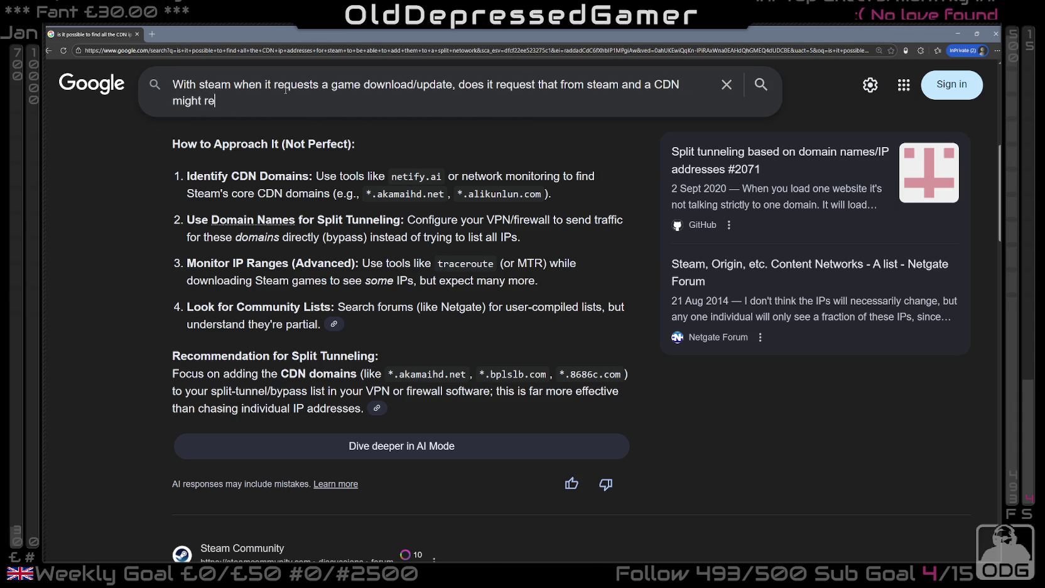
text(erturn teh down)
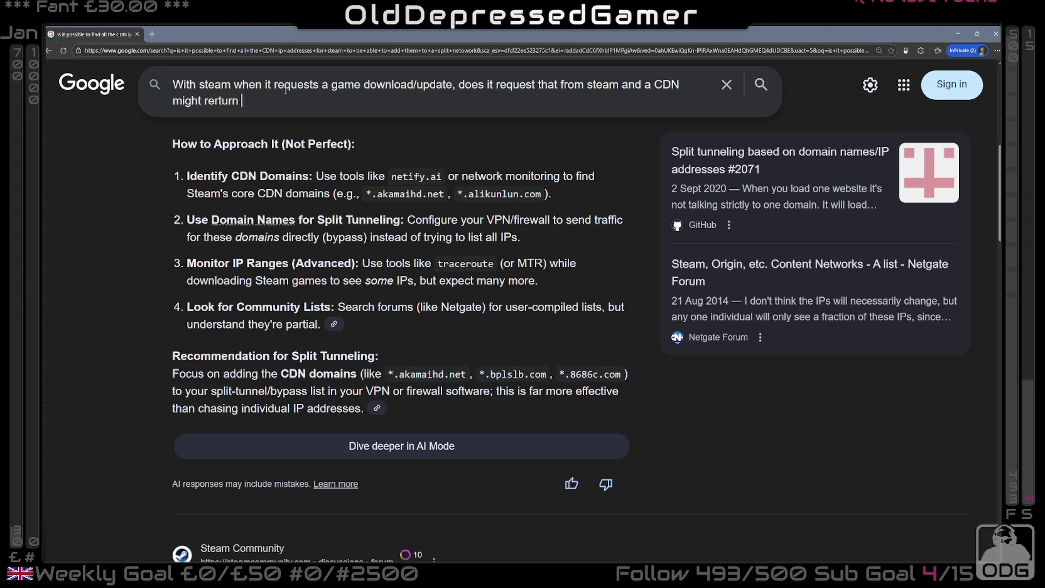
text(load)
key(BackSpace)
key(BackSpace)
text(oes the steam client re)
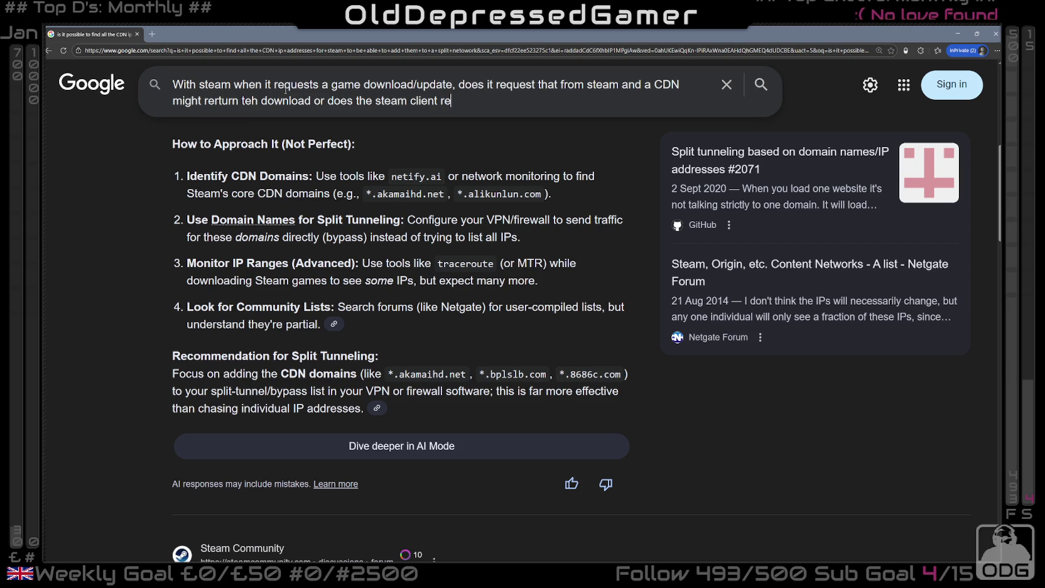
key(BackSpace)
key(BackSpace)
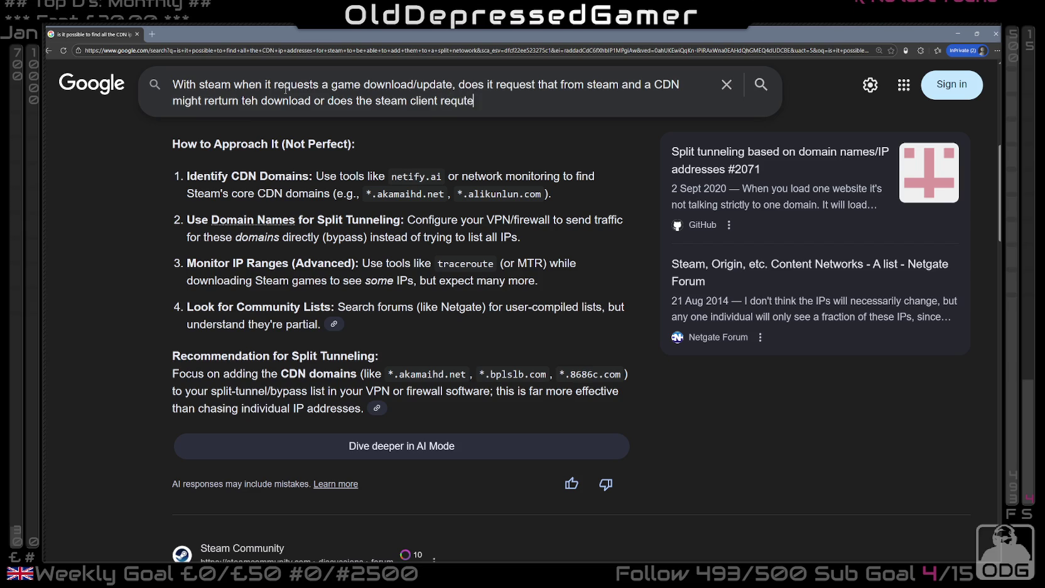
text(est it from teh)
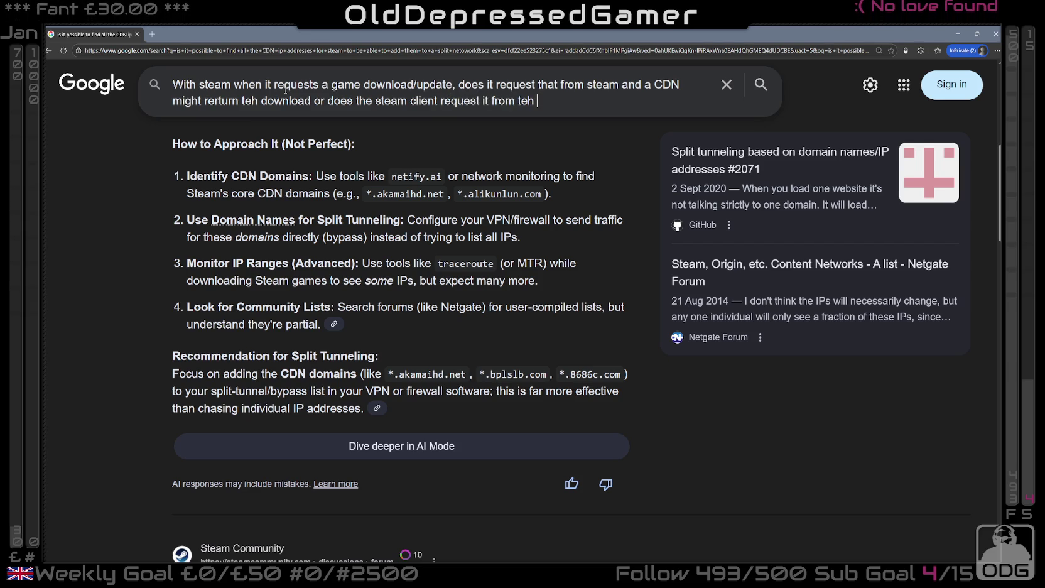
key(BackSpace)
key(BackSpace)
key(BackSpace)
text(he)
key(BackSpace)
text(CDN)
key(Return)
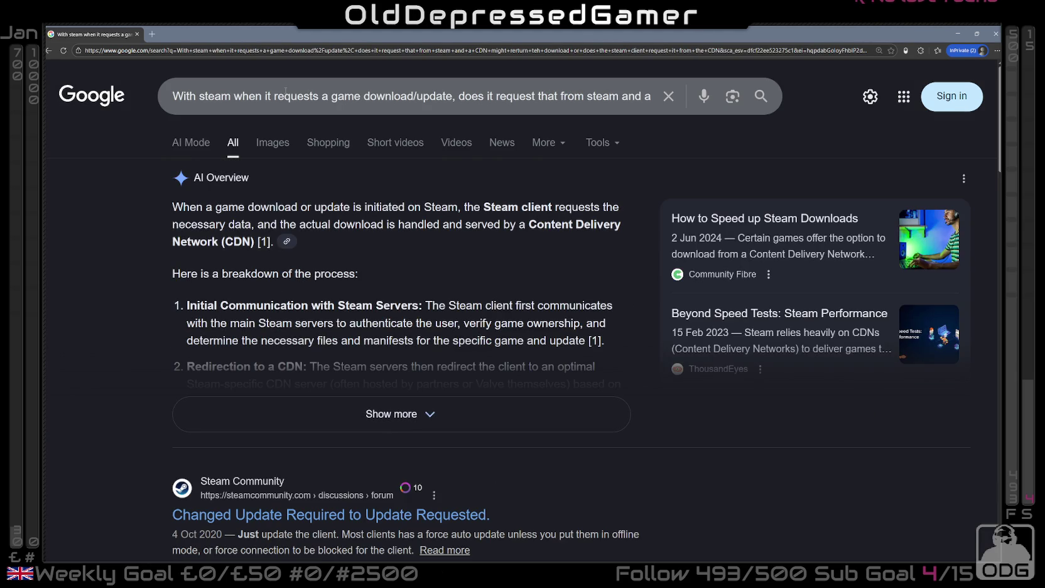
- Expand the AI Overview and read its steps: authentication with Steam, redirection to a CDN, and downloading
click(368, 419)
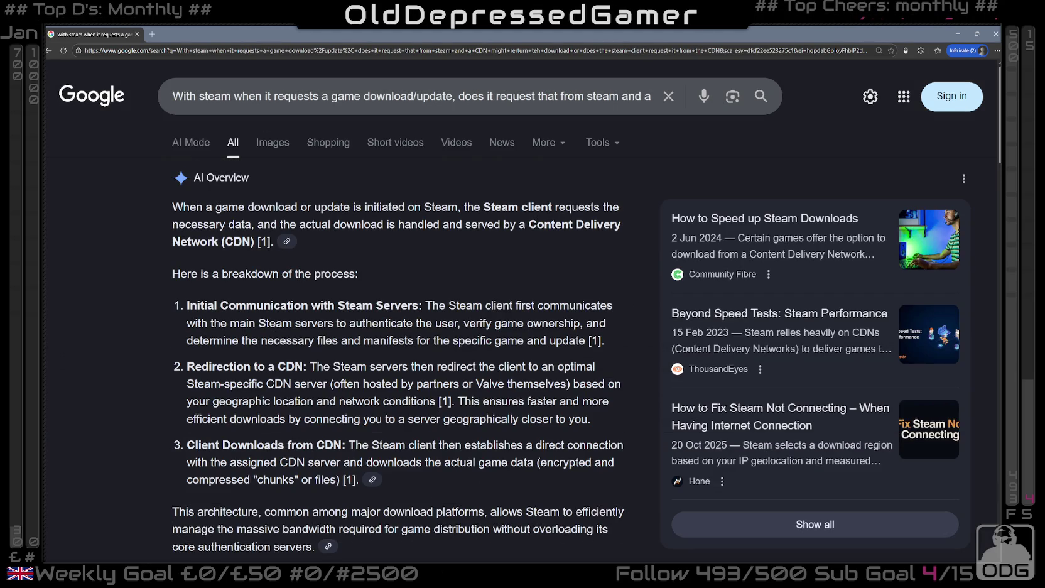
mouse_move(233, 307)
mouse_down()
mouse_move(460, 307)
mouse_move(276, 321)
mouse_move(300, 323)
mouse_up()
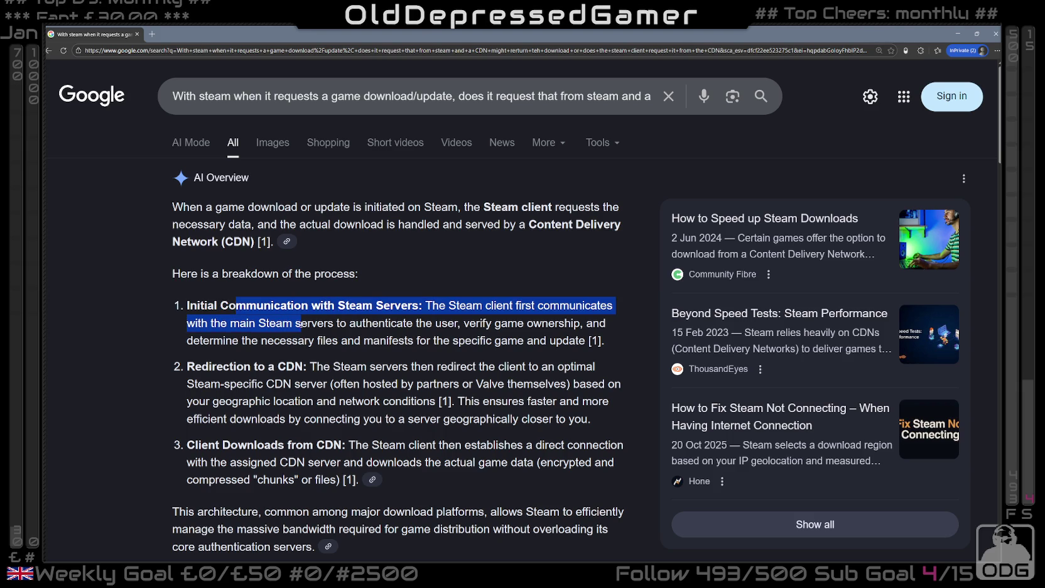
click(288, 336)
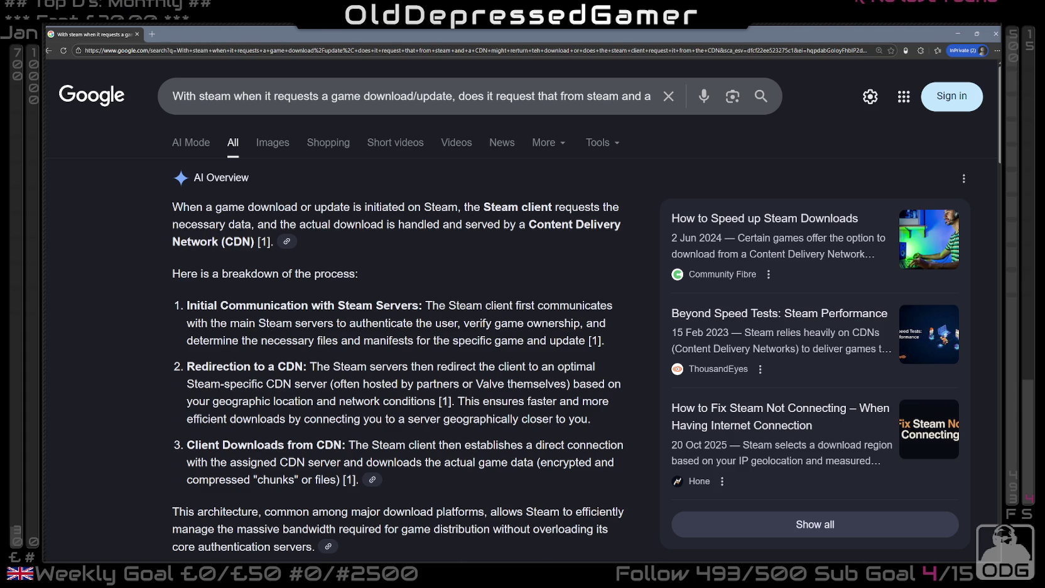
drag(193, 340, 431, 347)
scroll(430, 347, down, 1)
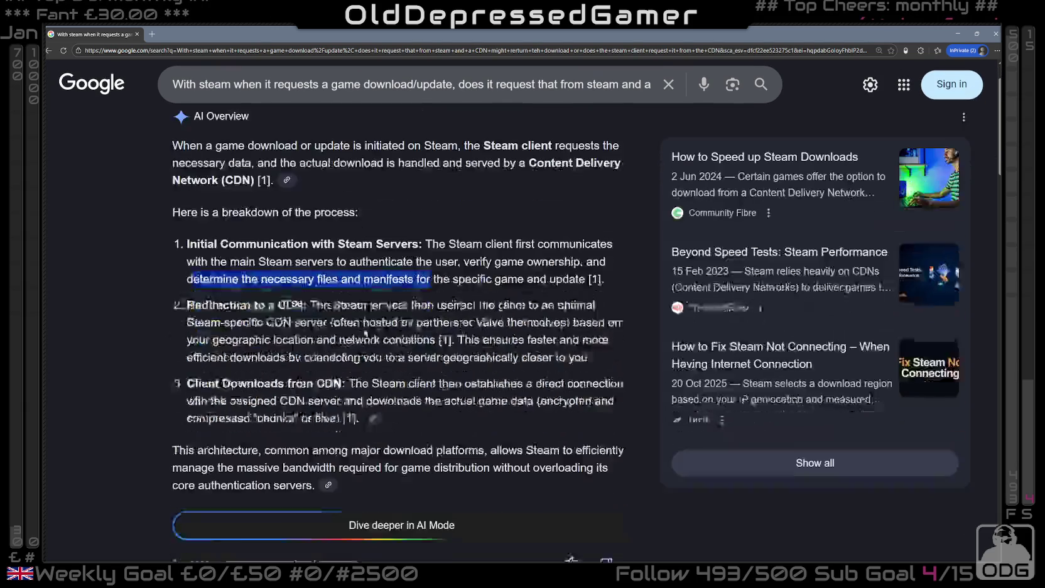
click(320, 284)
drag(317, 284, 579, 284)
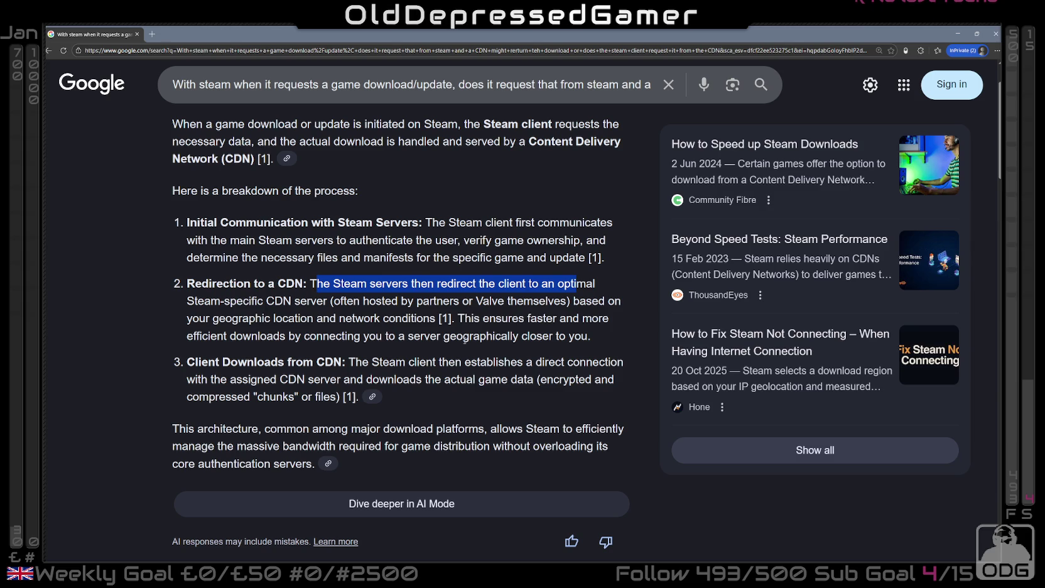
click(342, 287)
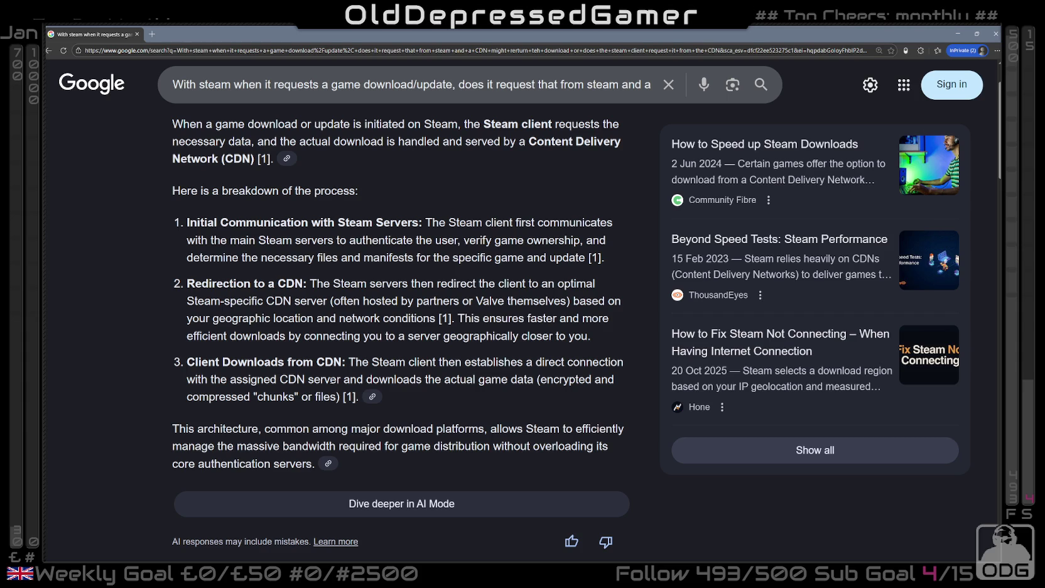
scroll(317, 319, down, 1)
- Expand the 'How does Steam handle updates?' and 'Where does Steam download game updates?' answers, then open an InPrivate tab
scroll(317, 319, down, 3)
scroll(418, 308, down, 3)
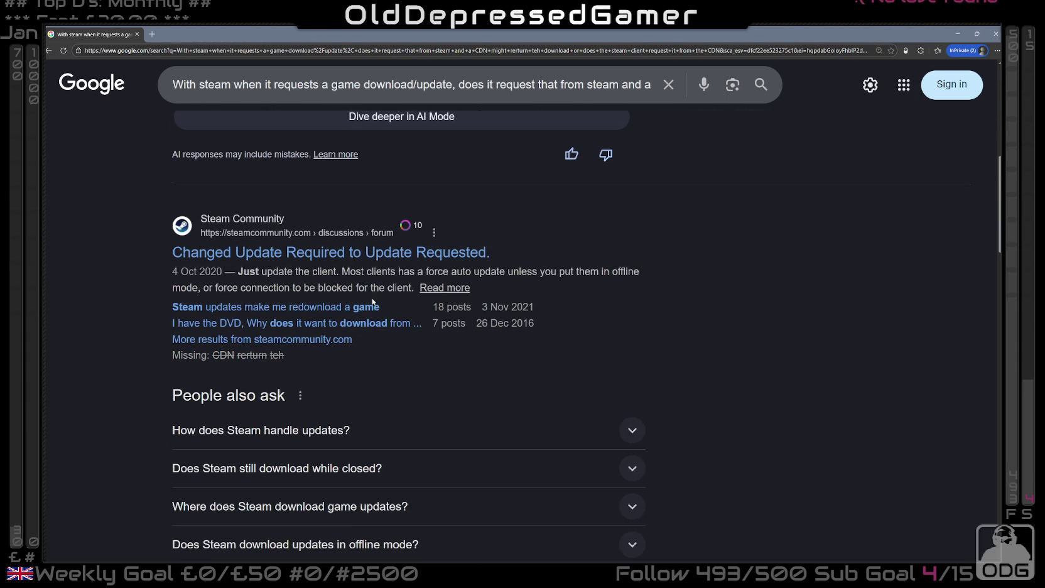
scroll(401, 286, down, 3)
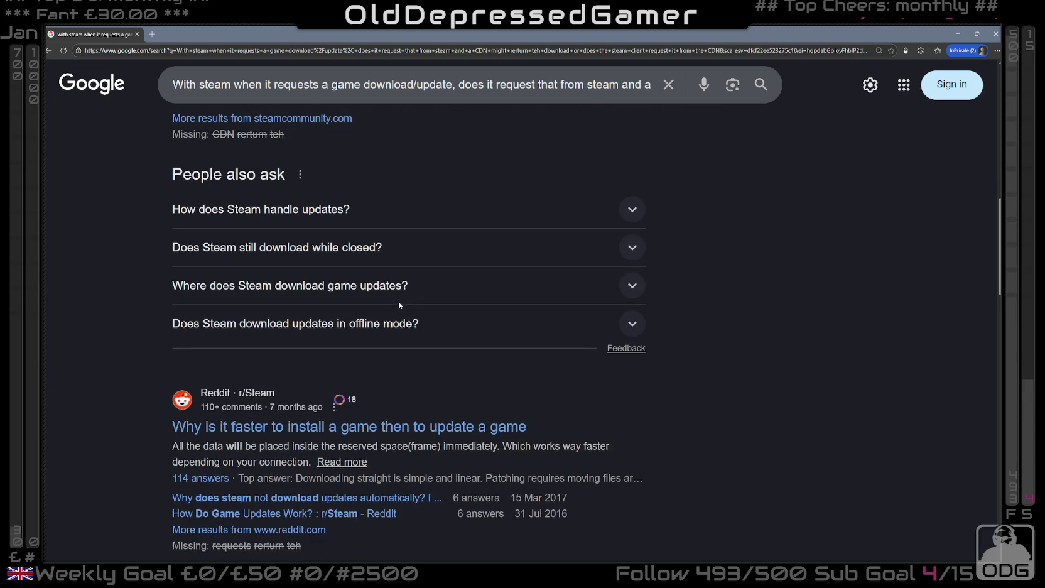
click(304, 216)
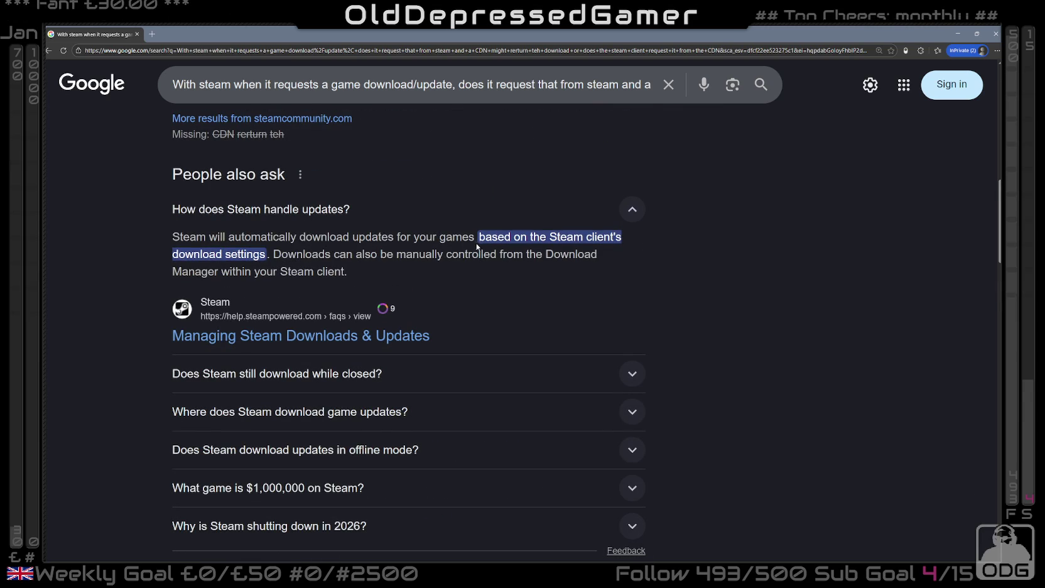
scroll(326, 264, down, 1)
scroll(325, 264, down, 2)
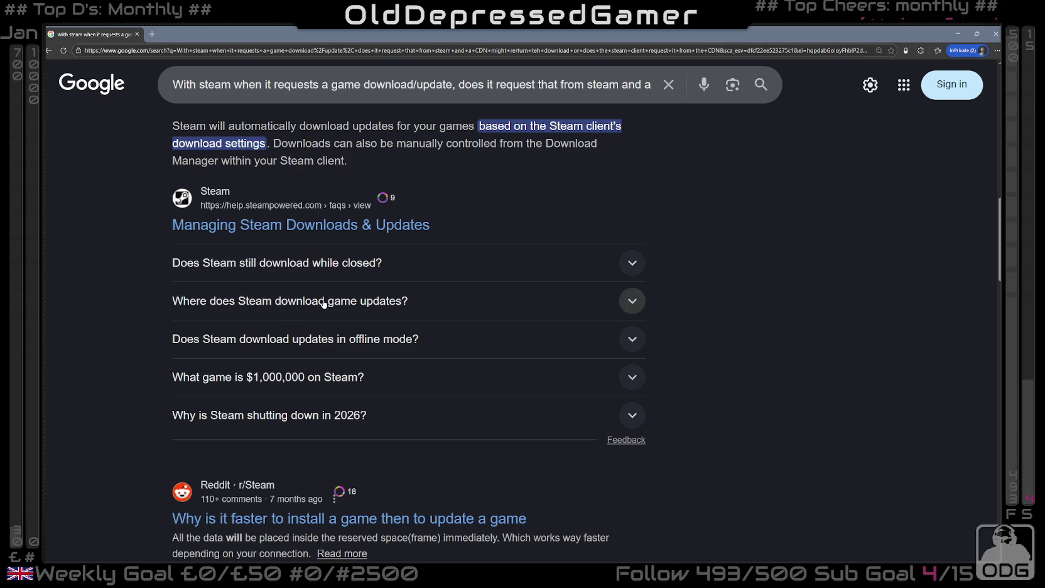
click(291, 306)
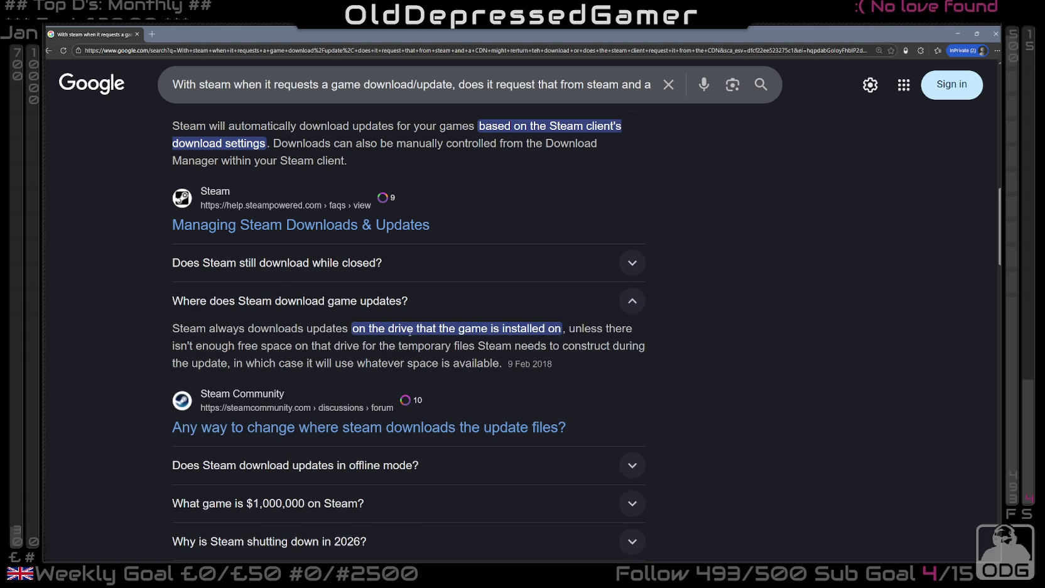
scroll(404, 331, down, 3)
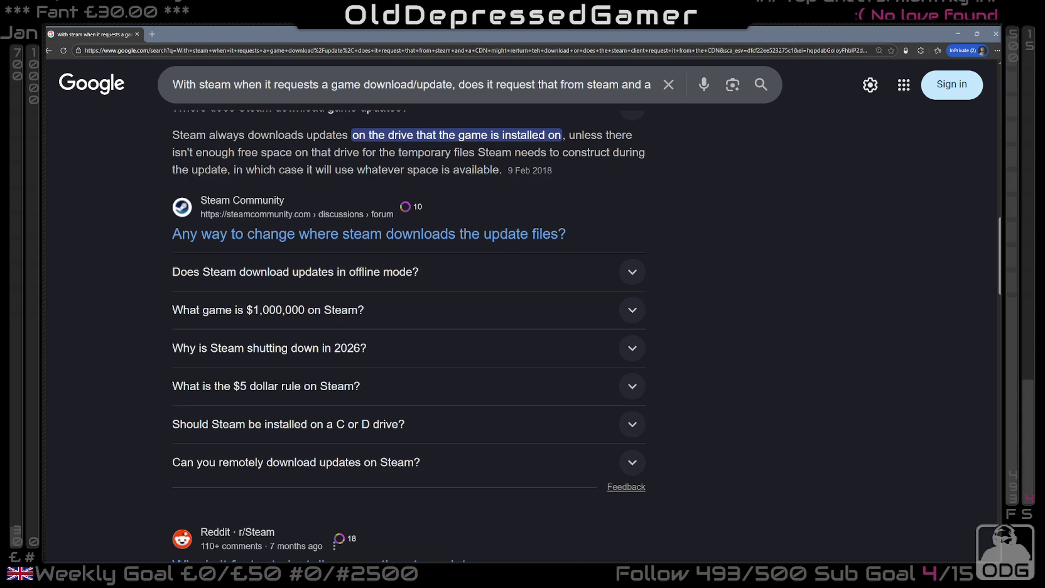
click(152, 34)
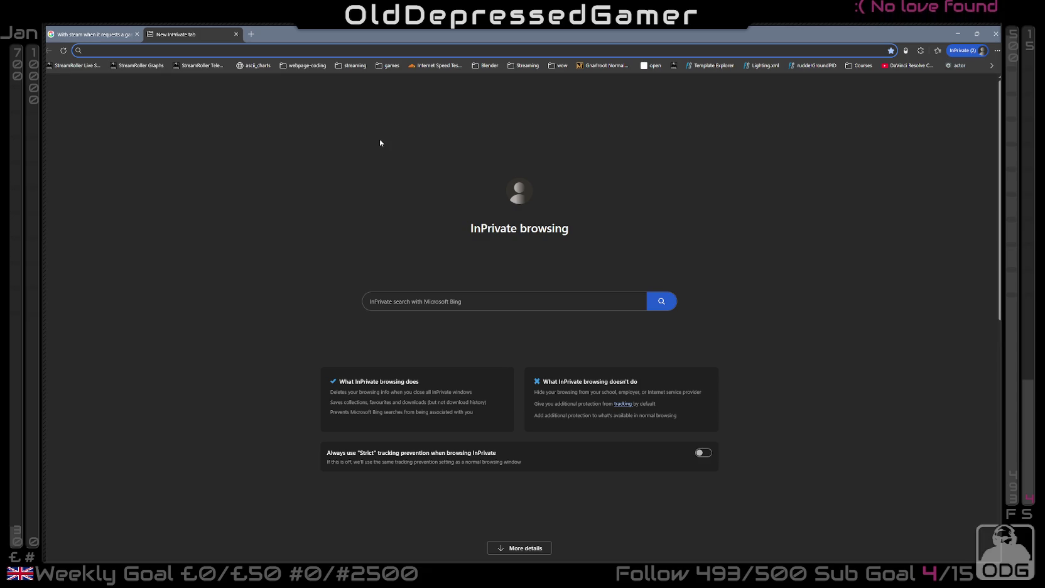
- Search 'RIP FAQ', visit the rip.ie FAQ page, accept its cookies, and return to the results
text(RIP FAQ)
key(Return)
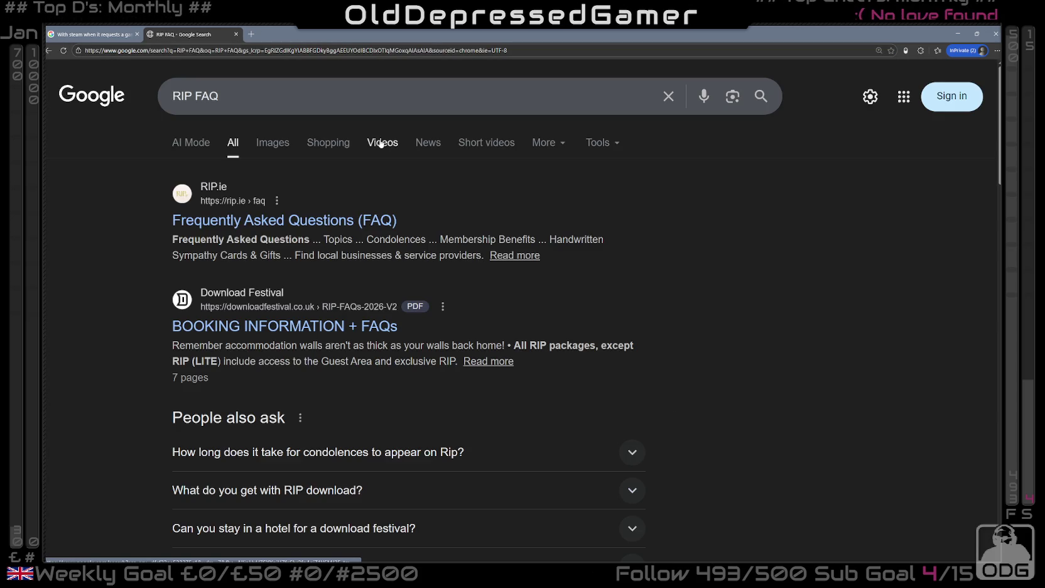
click(314, 224)
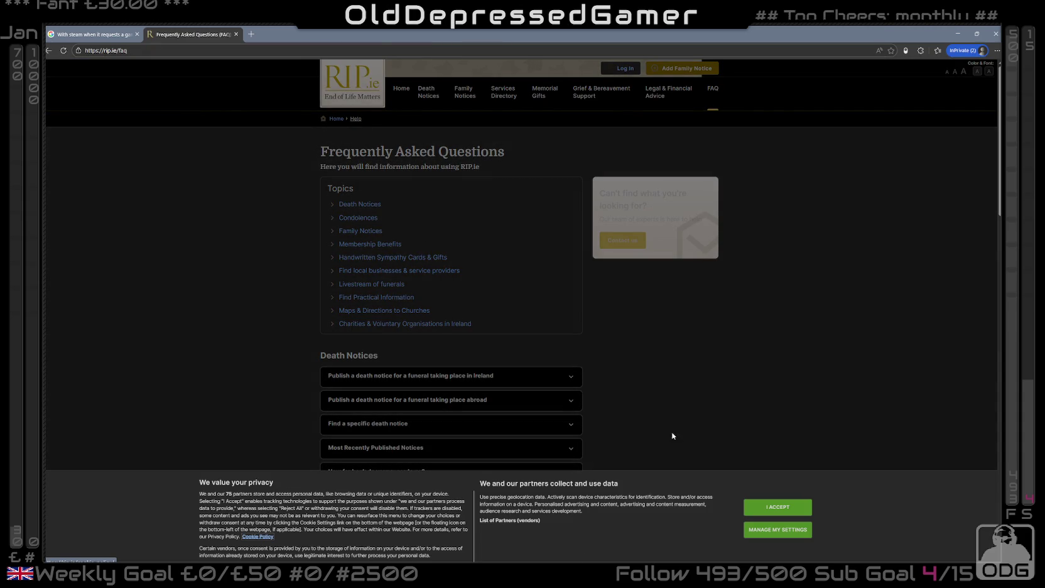
click(777, 507)
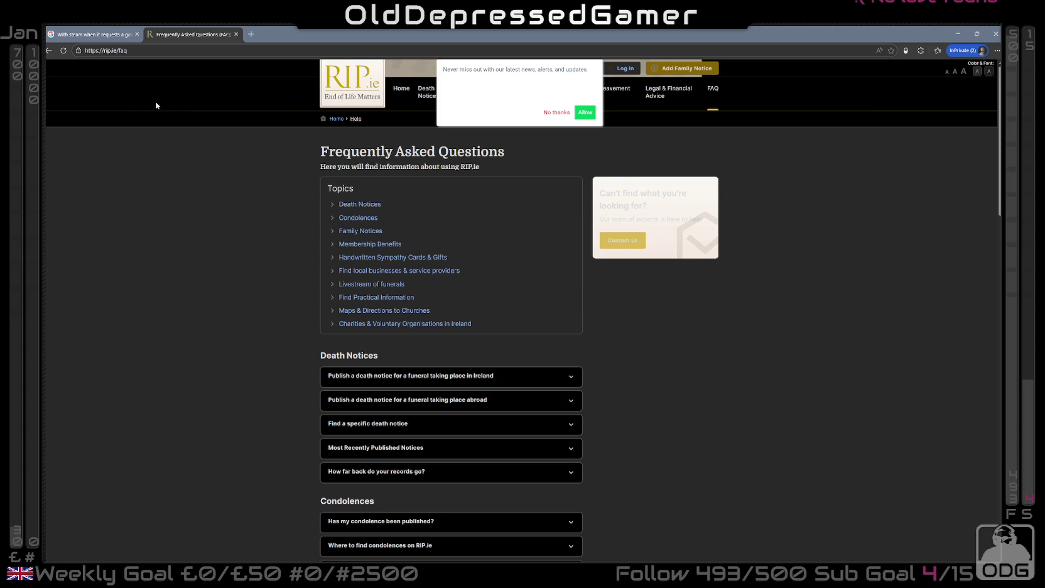
click(51, 50)
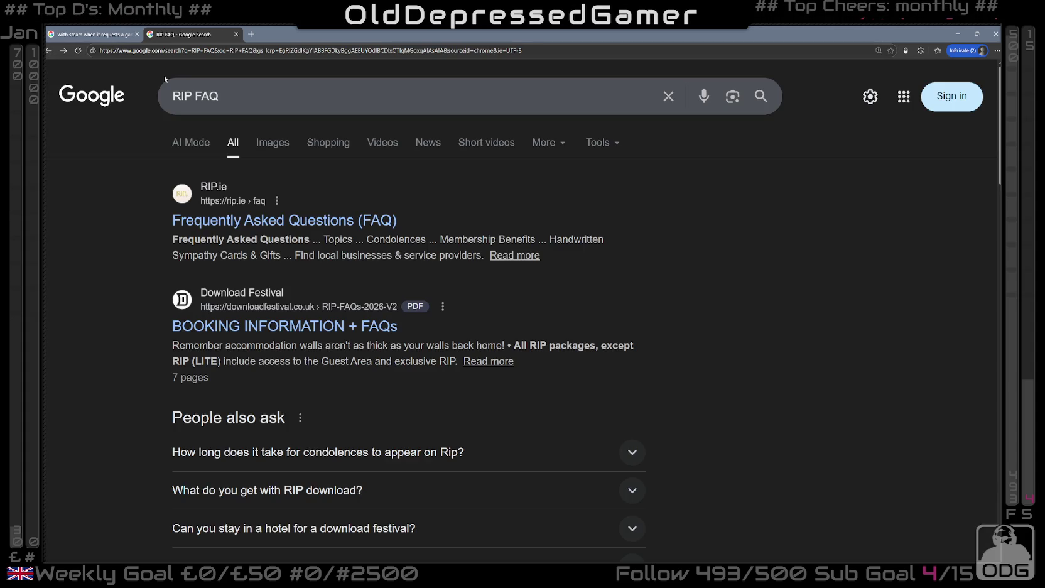
- Change the query to 'Routing internet protocol FAQ' and browse through the results
drag(192, 96, 156, 101)
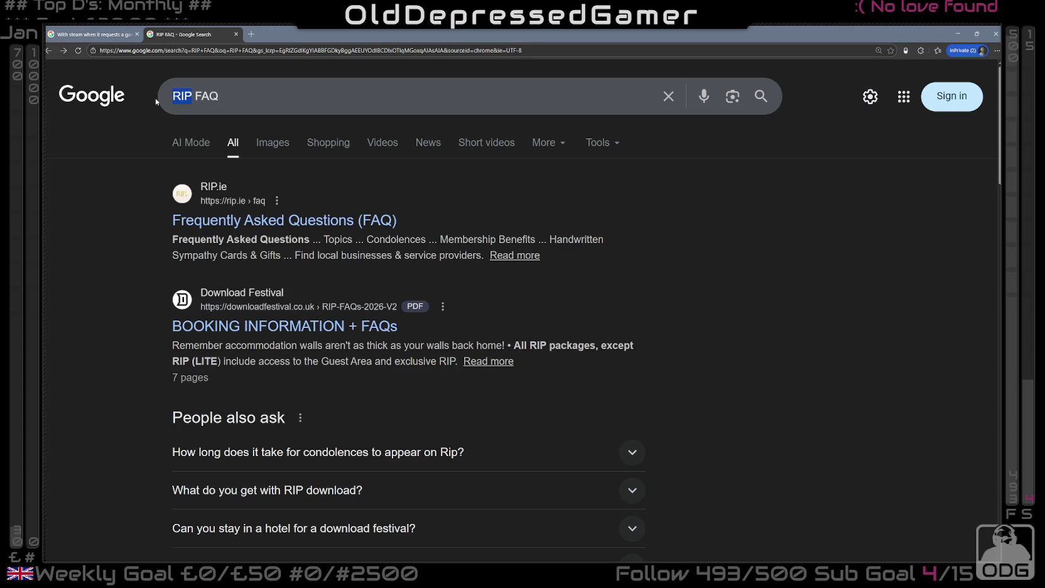
text(Routing in)
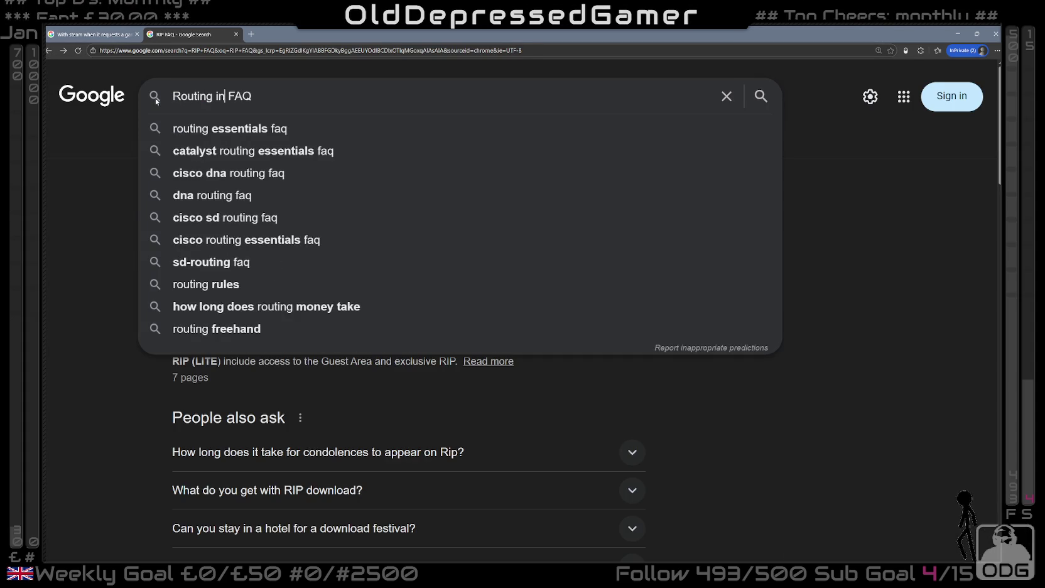
text(ternet protocol)
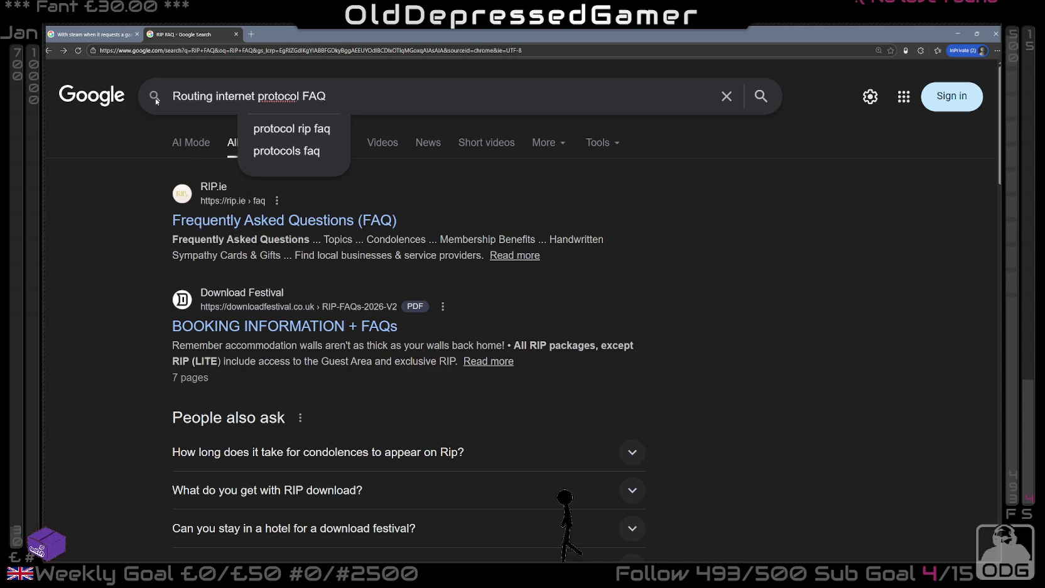
key(Return)
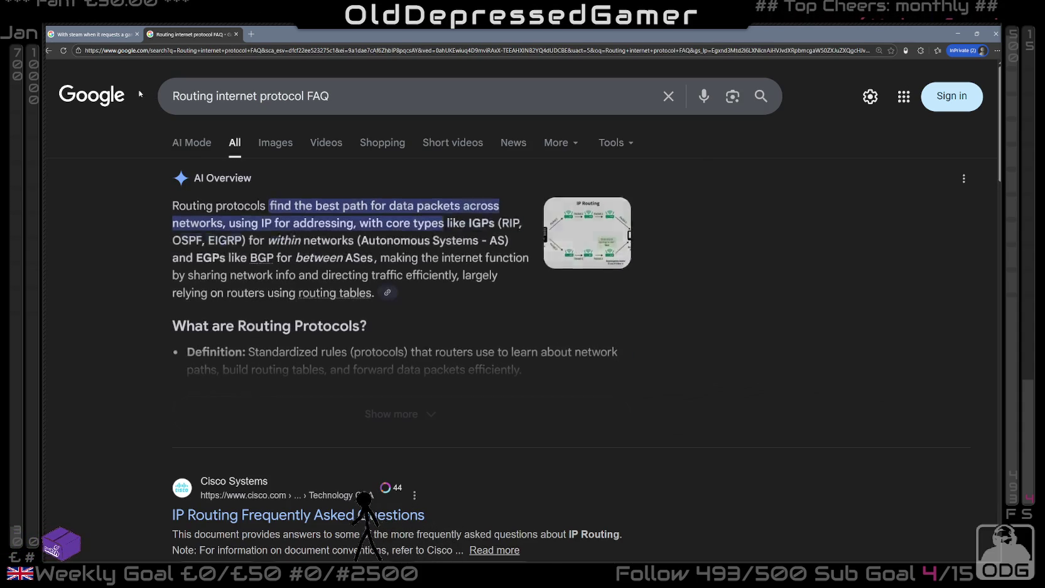
scroll(237, 286, down, 4)
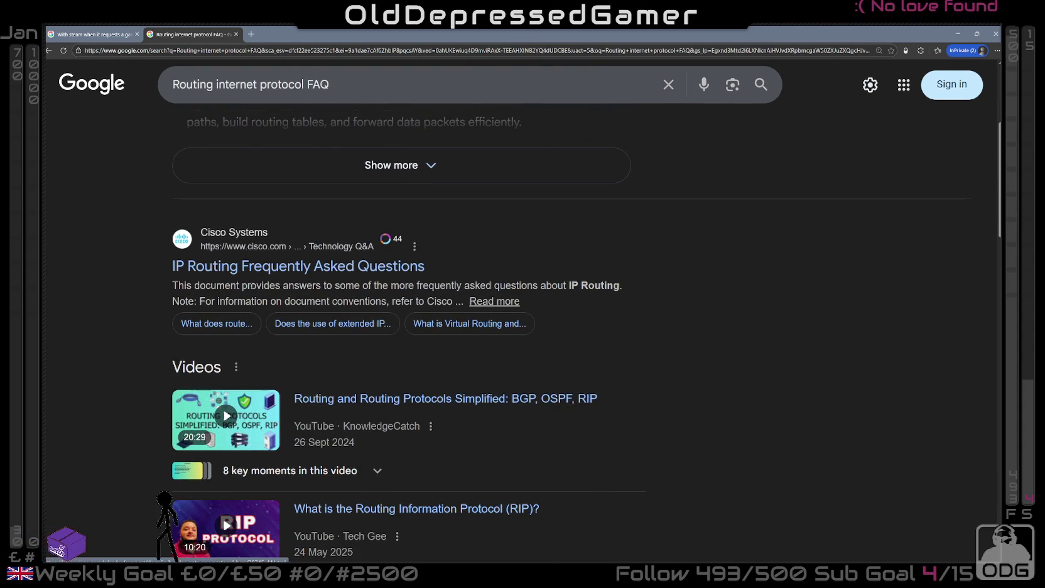
scroll(237, 286, down, 4)
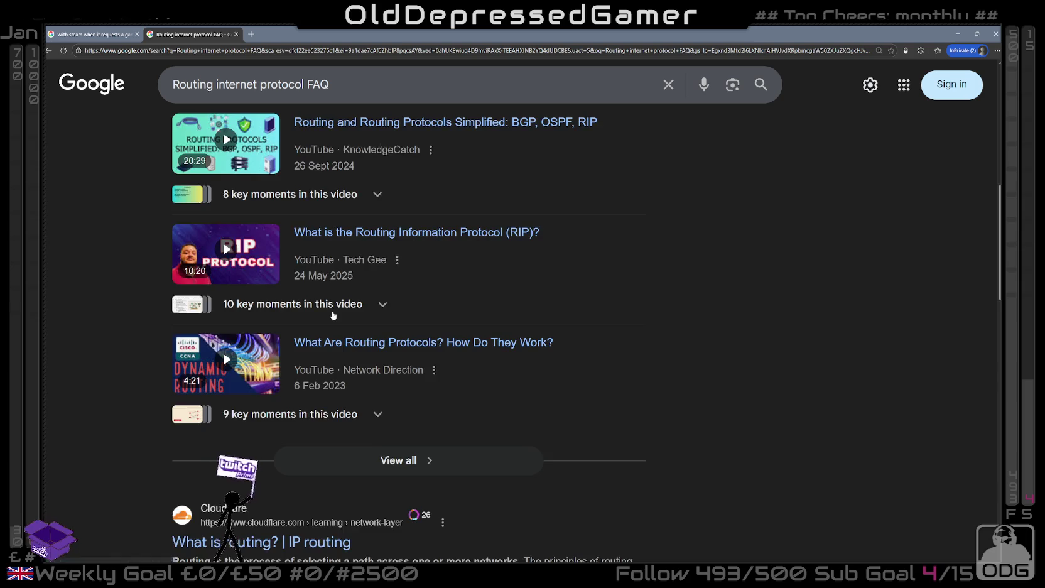
scroll(334, 315, down, 3)
scroll(337, 319, down, 3)
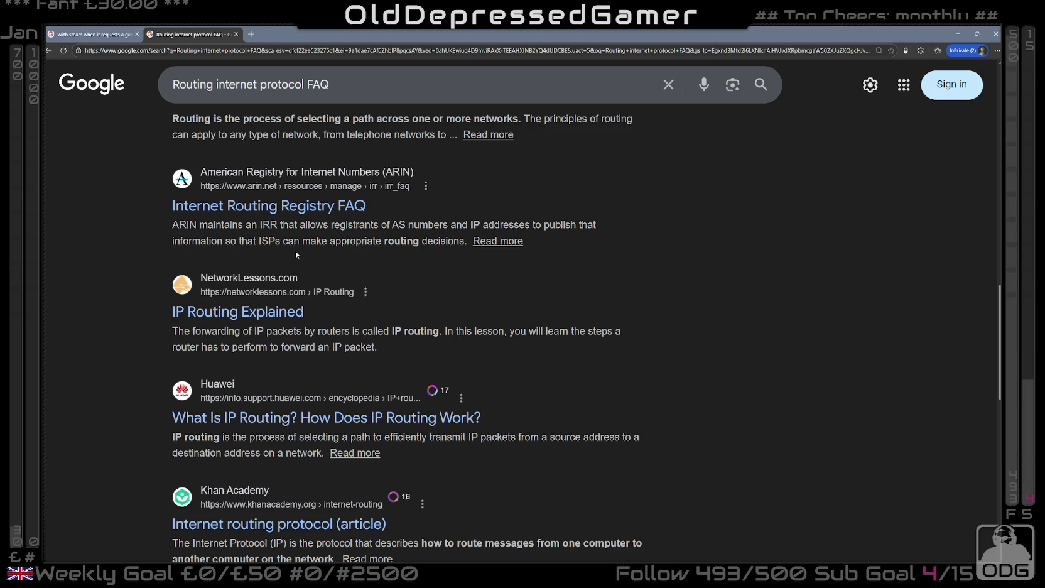
scroll(296, 250, down, 2)
scroll(370, 268, down, 4)
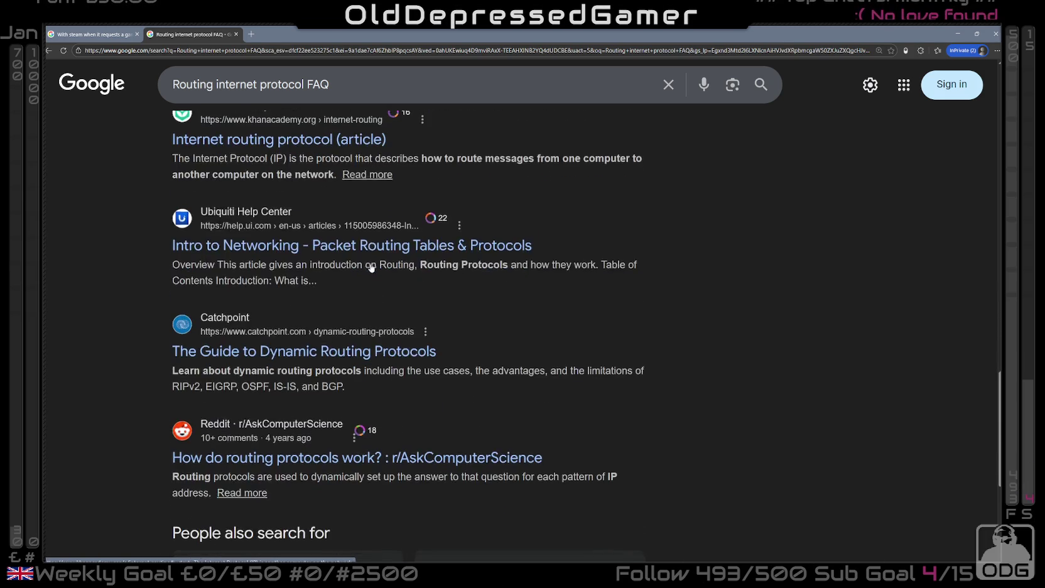
scroll(372, 268, down, 3)
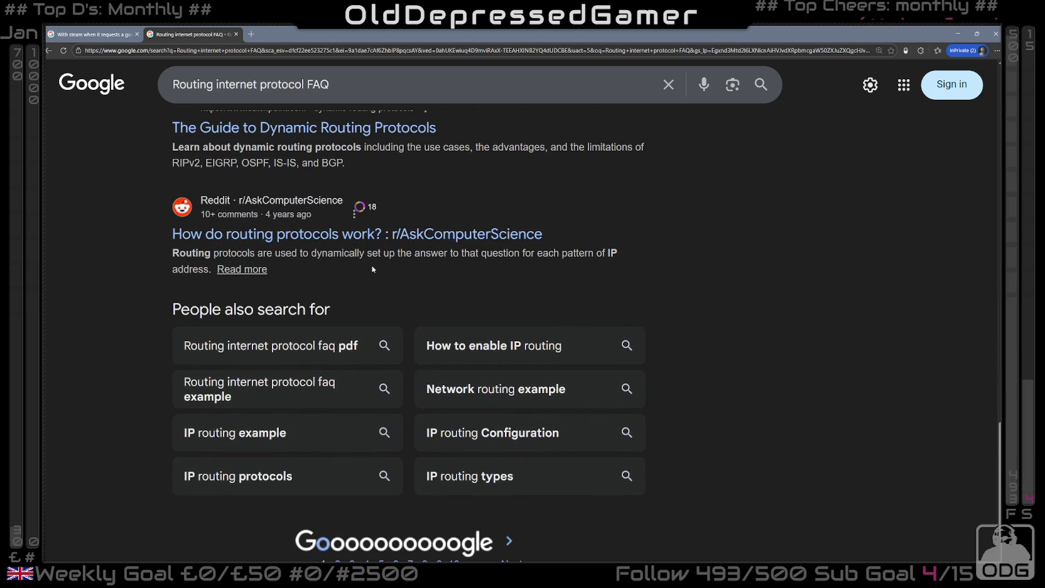
scroll(372, 269, up, 20)
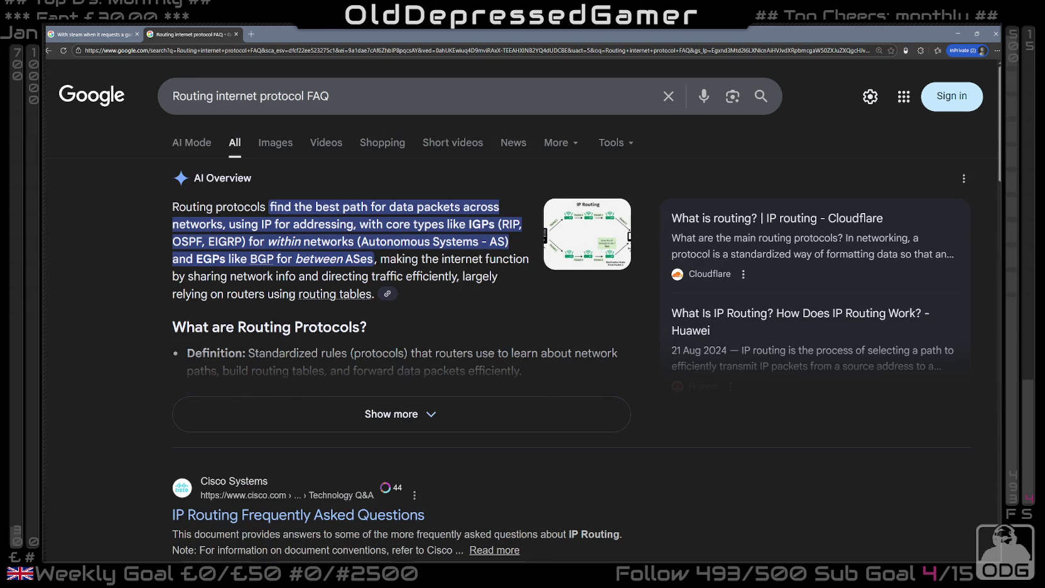
scroll(318, 300, down, 3)
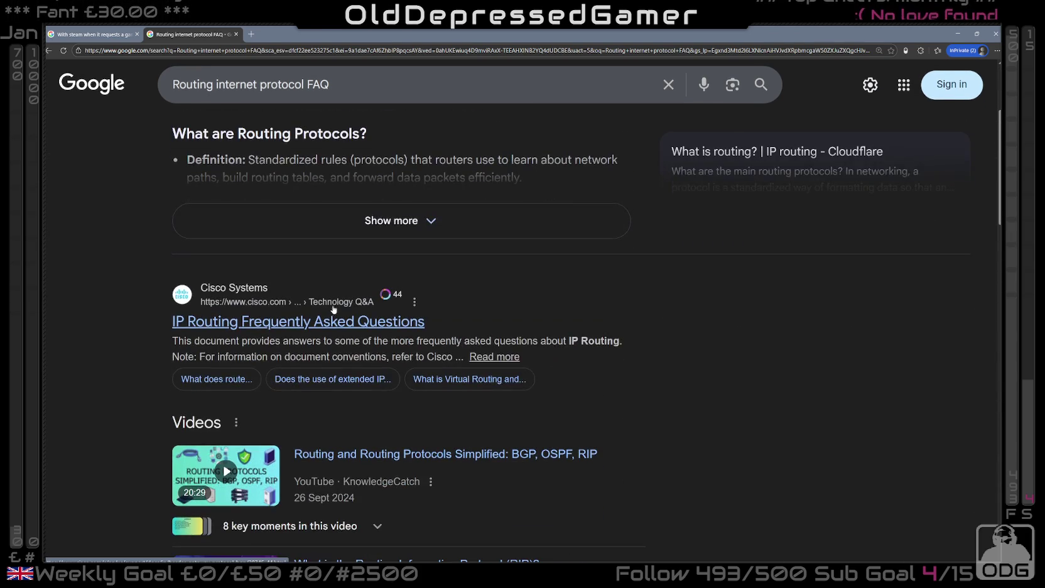
scroll(256, 309, down, 2)
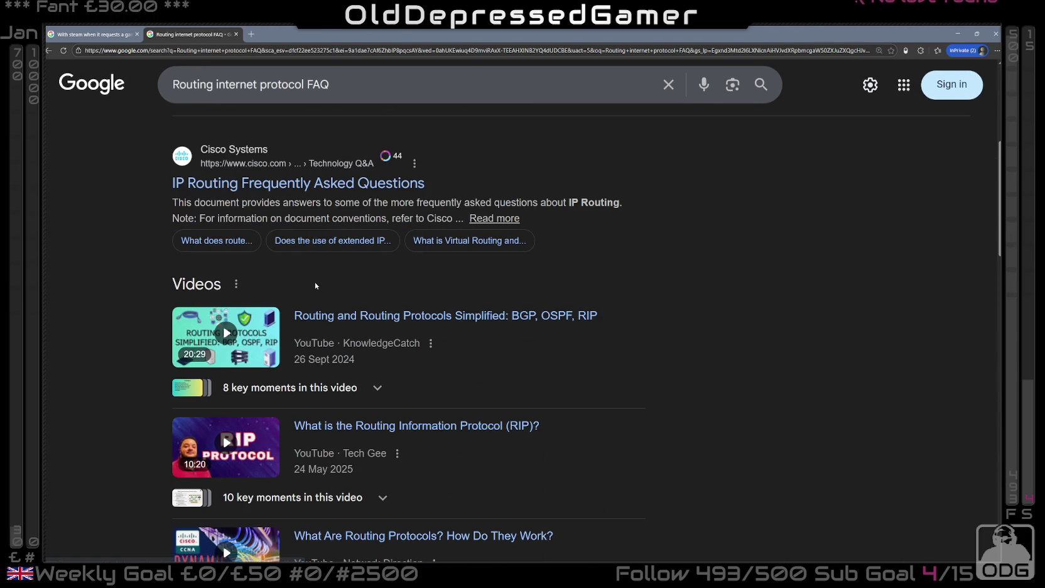
scroll(352, 283, down, 7)
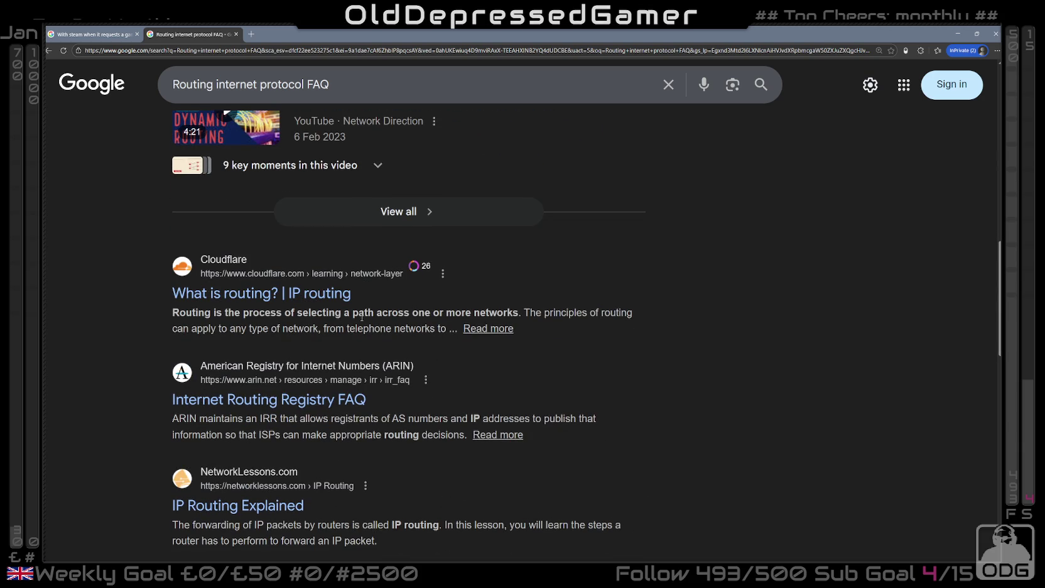
scroll(323, 312, down, 2)
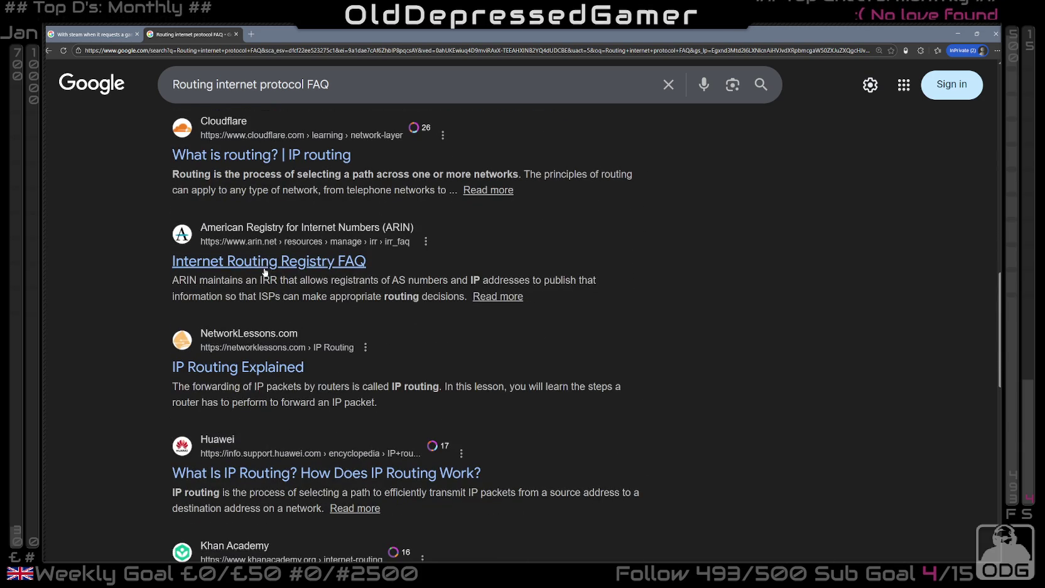
scroll(273, 277, down, 3)
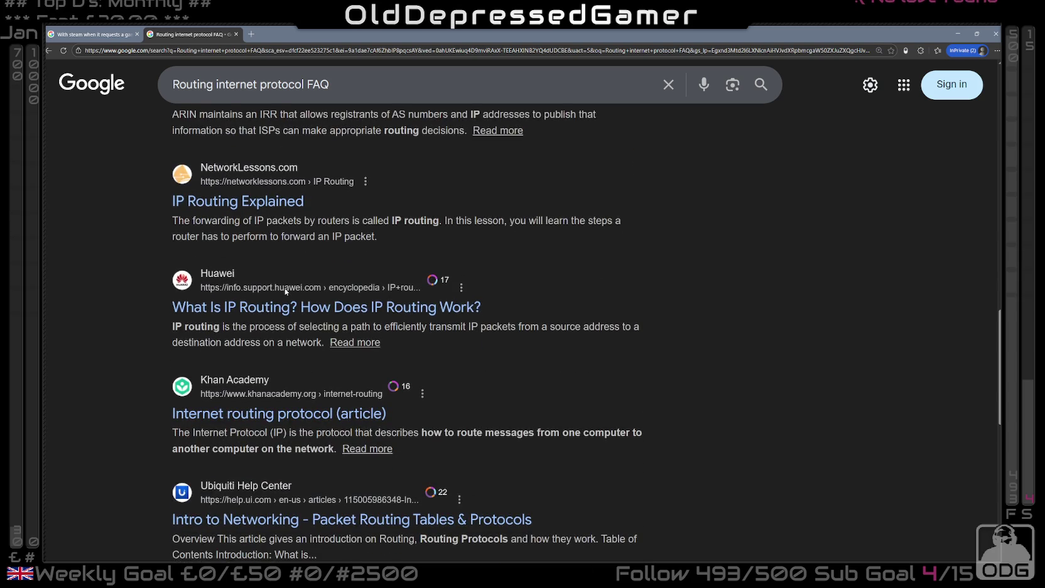
scroll(291, 297, down, 2)
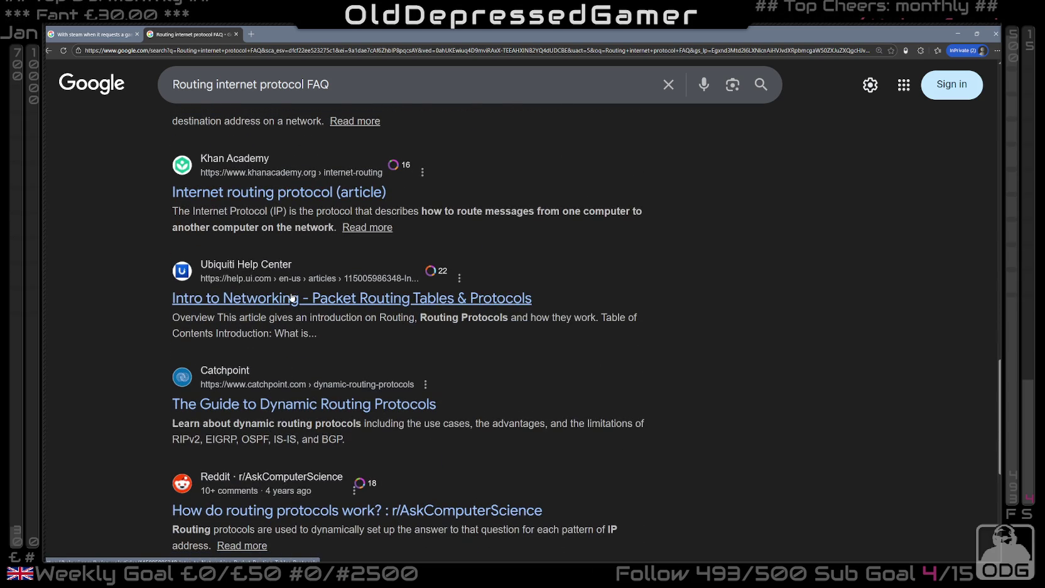
scroll(293, 298, down, 3)
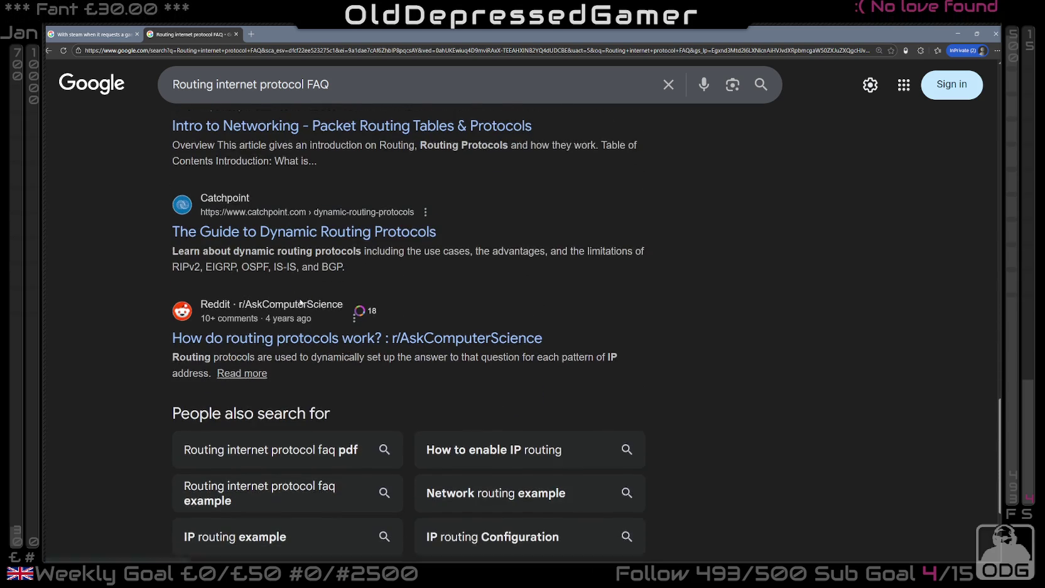
scroll(302, 301, down, 3)
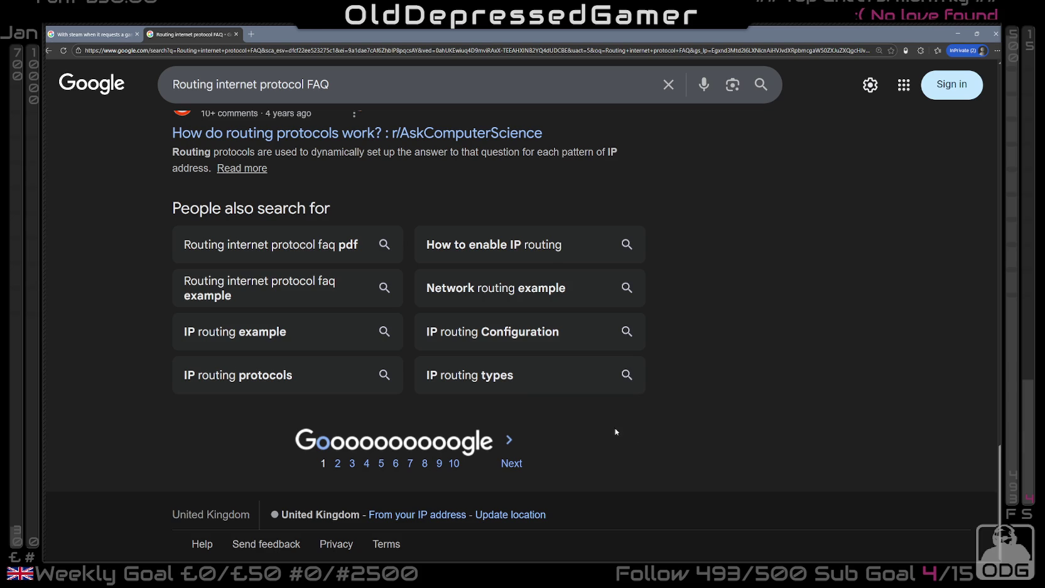
scroll(594, 428, up, 10)
scroll(593, 433, up, 5)
- Replace FAQ with RFC in the query and open the RFC 1058 Routing Information Protocol result
double_click(318, 84)
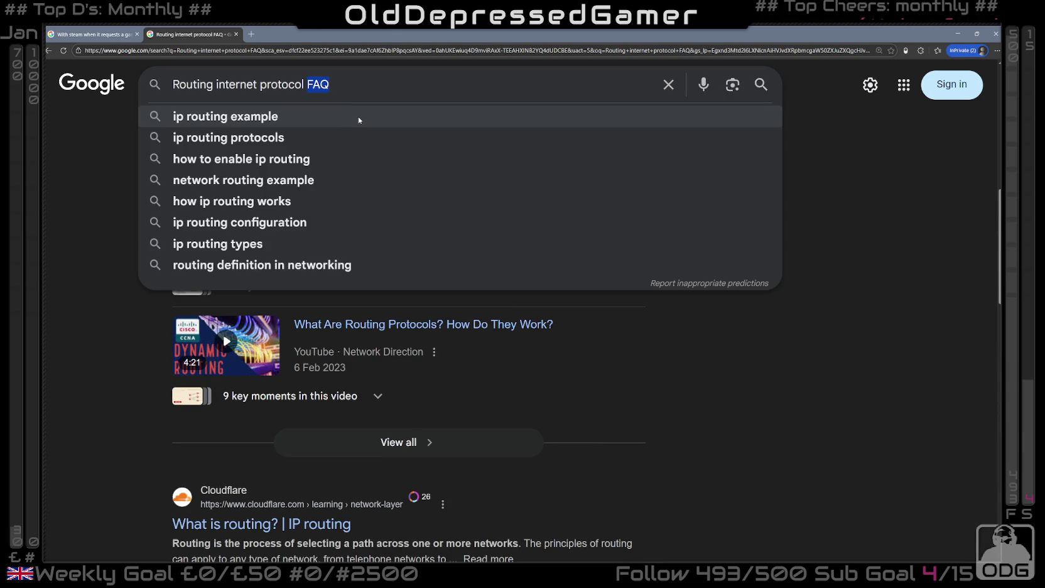
text(RFC)
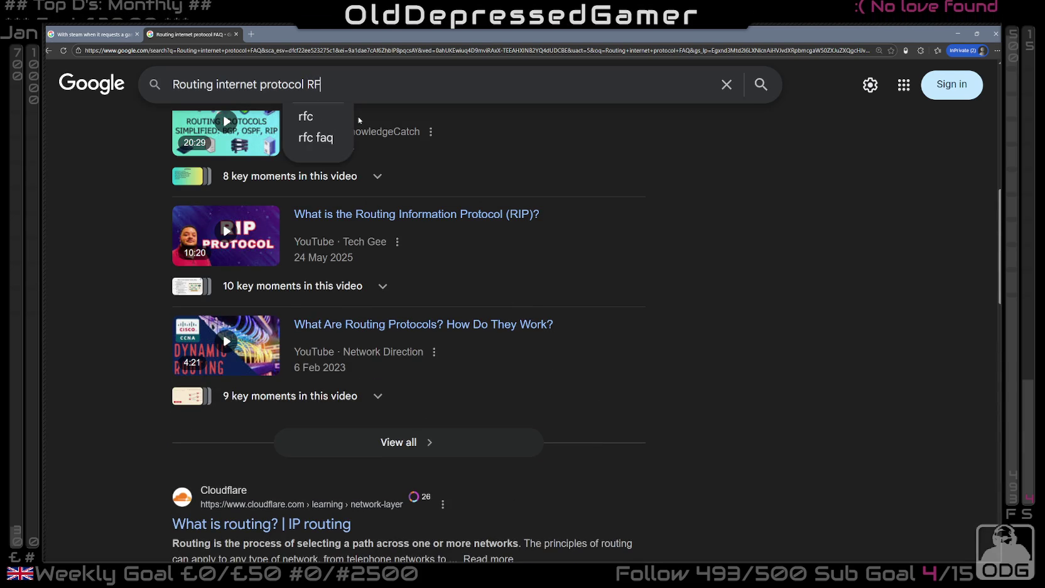
key(Return)
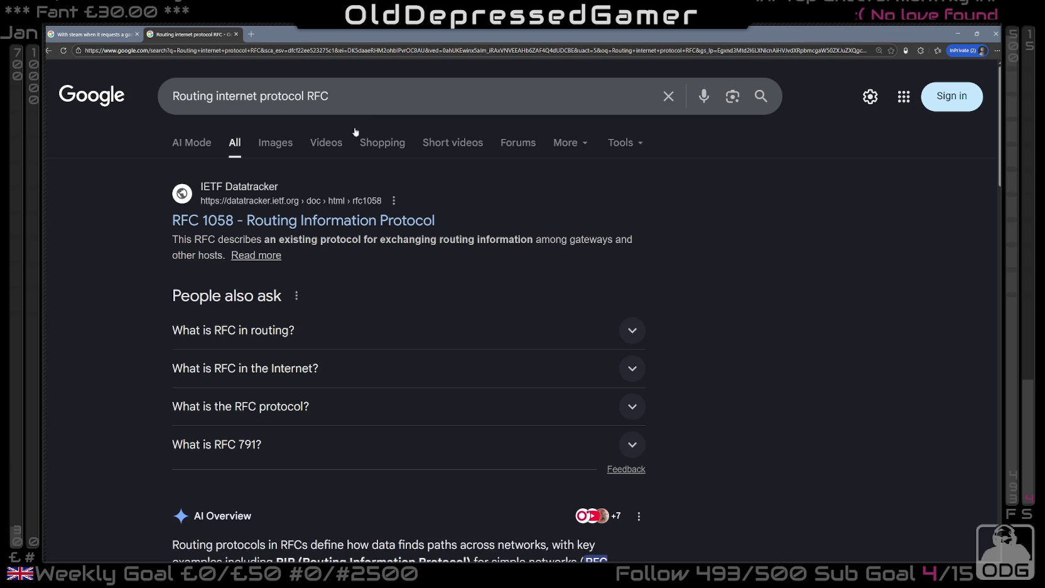
click(333, 225)
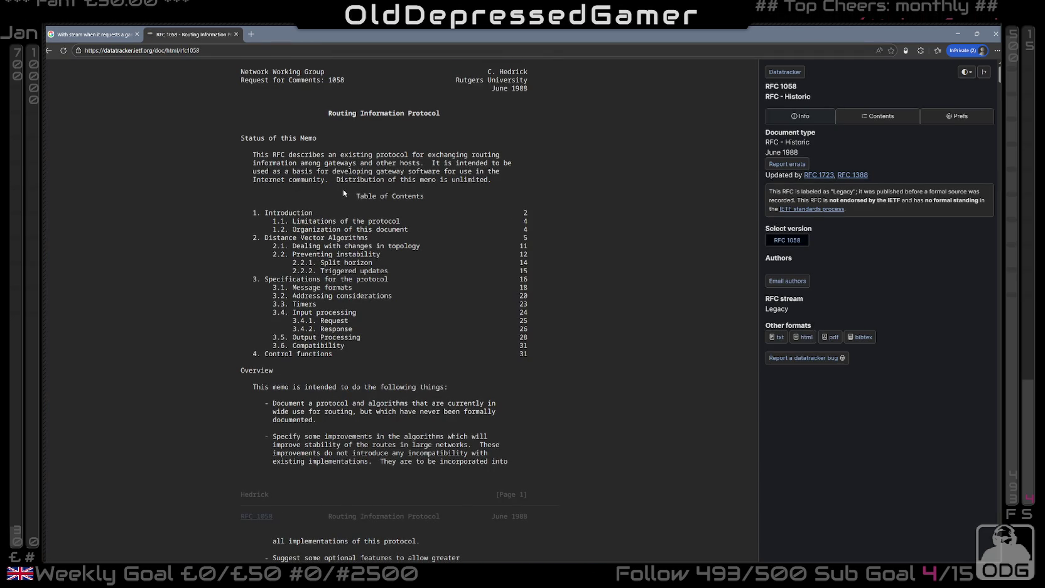
- Scroll through the opening of RFC 1058, clearing the selection on its 1988 date
scroll(319, 228, down, 3)
scroll(317, 234, up, 4)
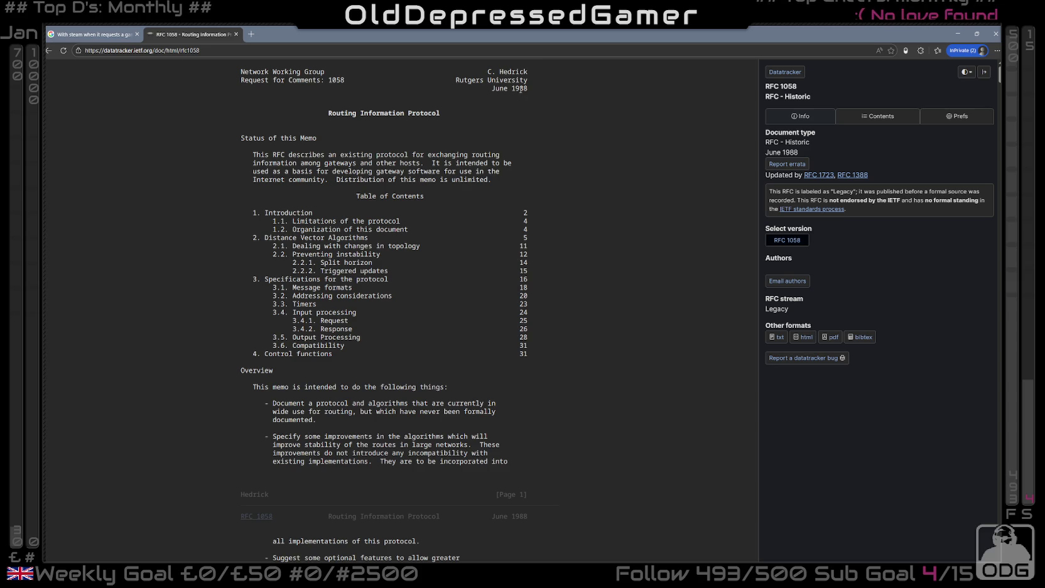
click(378, 129)
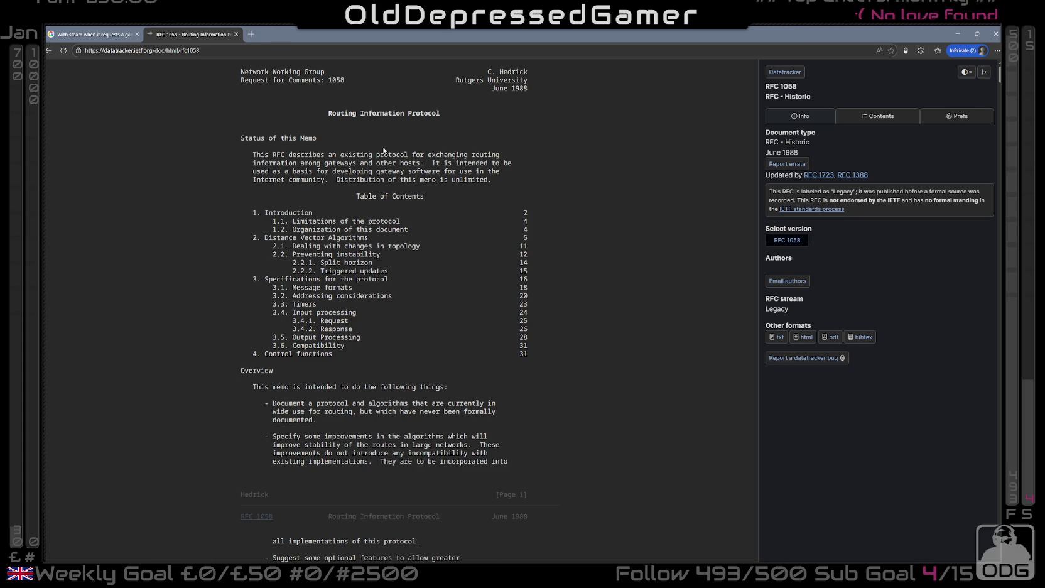
scroll(383, 150, down, 10)
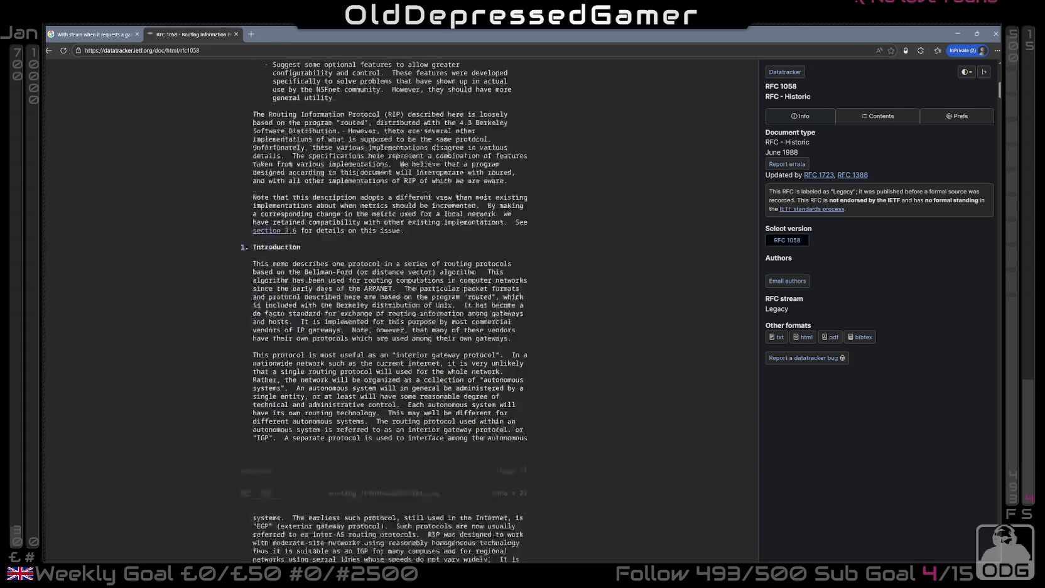
scroll(357, 172, down, 15)
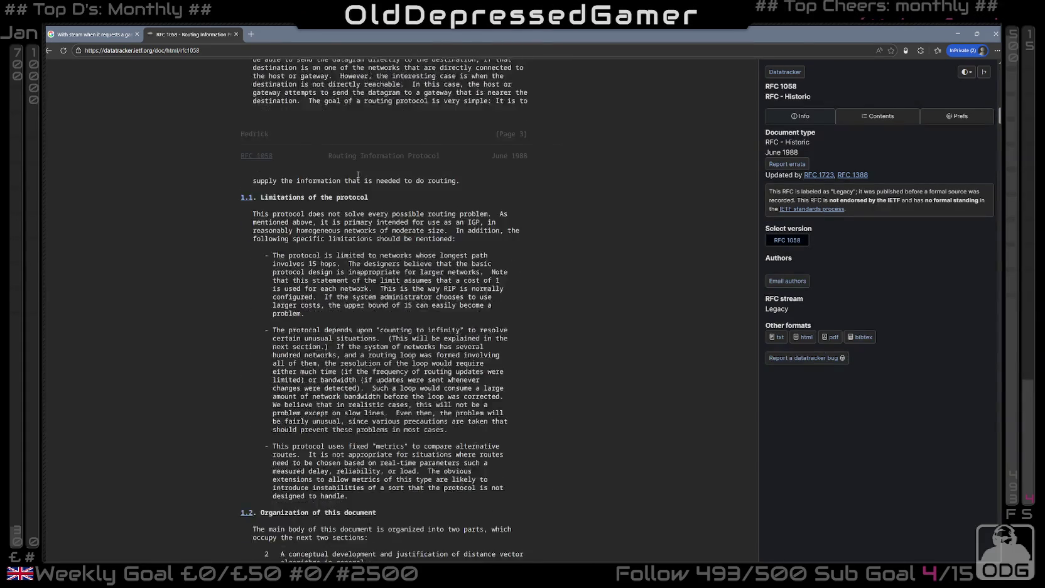
scroll(365, 191, down, 5)
scroll(647, 133, down, 5)
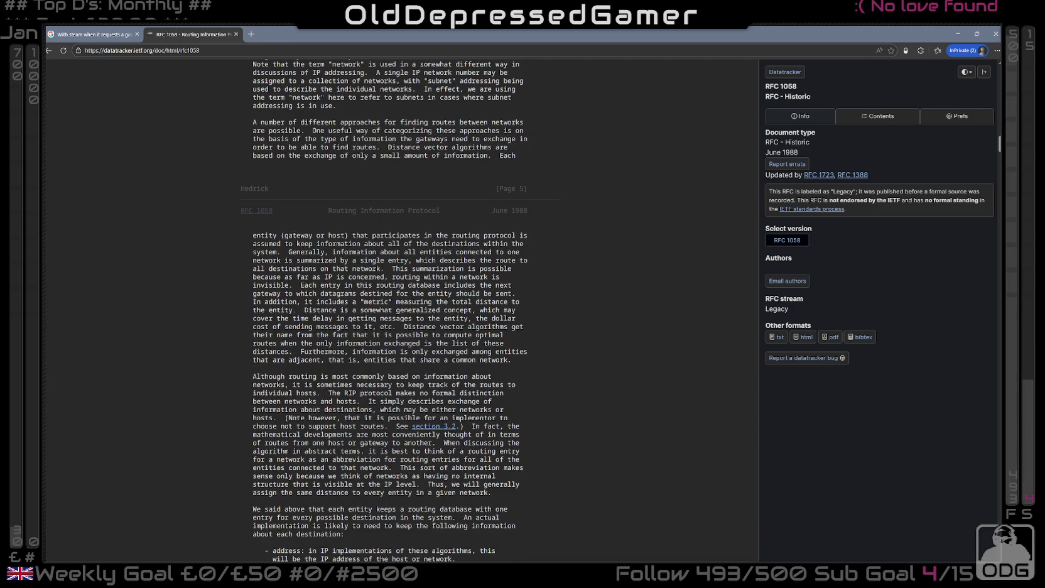
drag(999, 143, 999, 339)
- Select rows of the packet format figure, then scroll back up to section 3.5 Output Processing
drag(272, 263, 402, 363)
scroll(459, 390, down, 20)
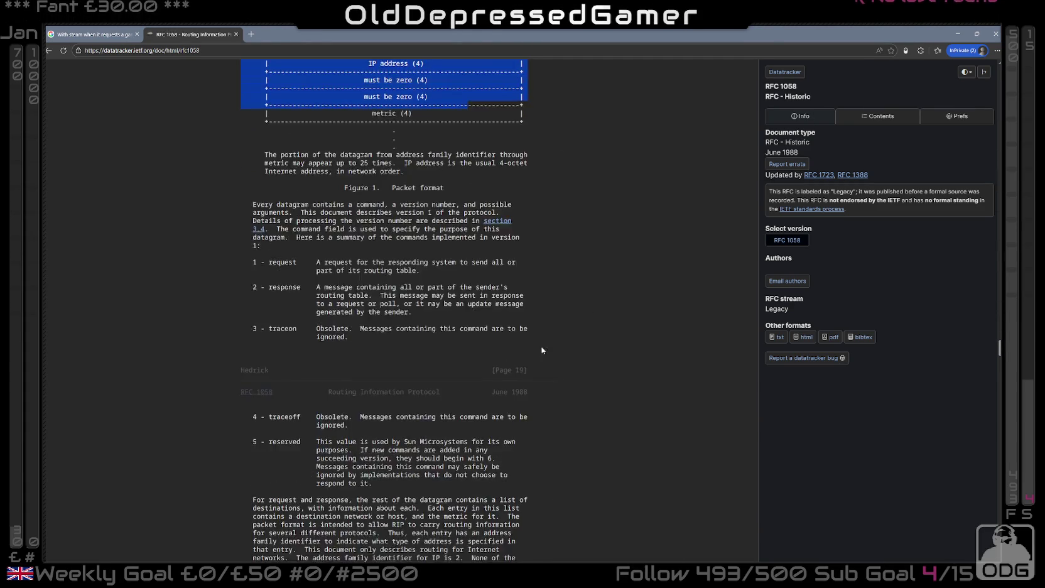
scroll(459, 391, down, 20)
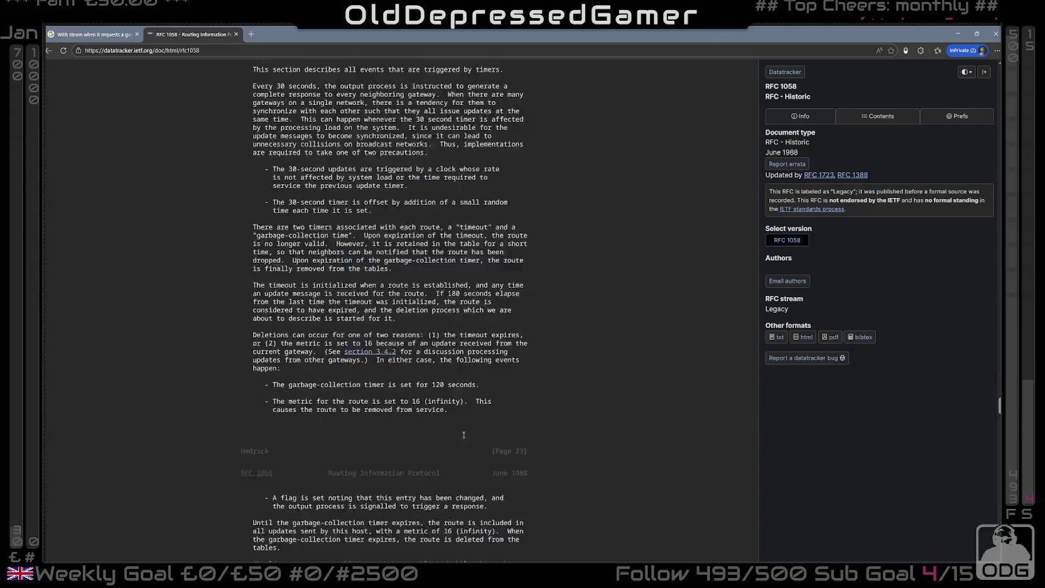
scroll(484, 448, down, 20)
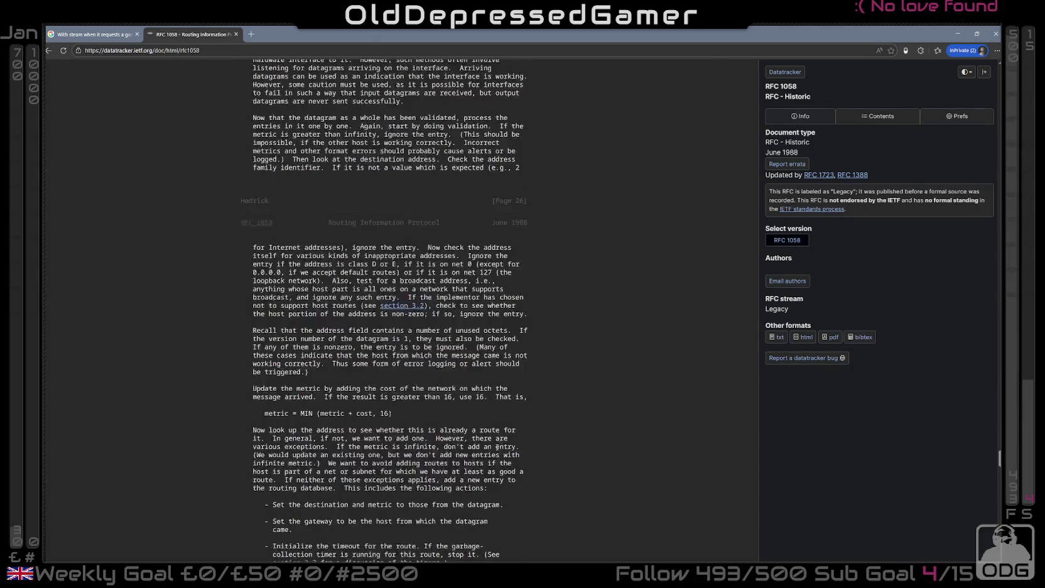
scroll(511, 456, down, 20)
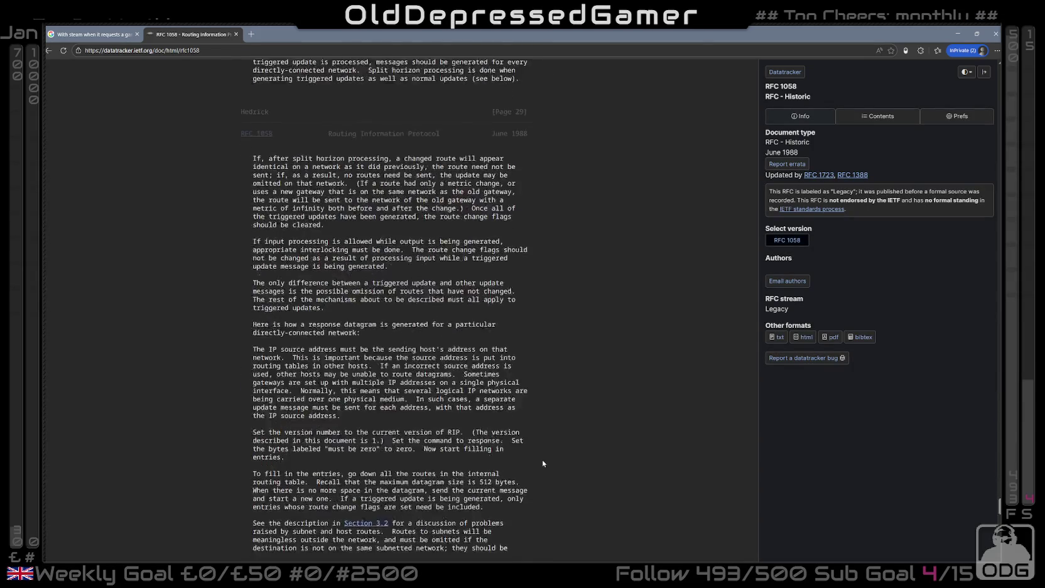
scroll(542, 466, down, 8)
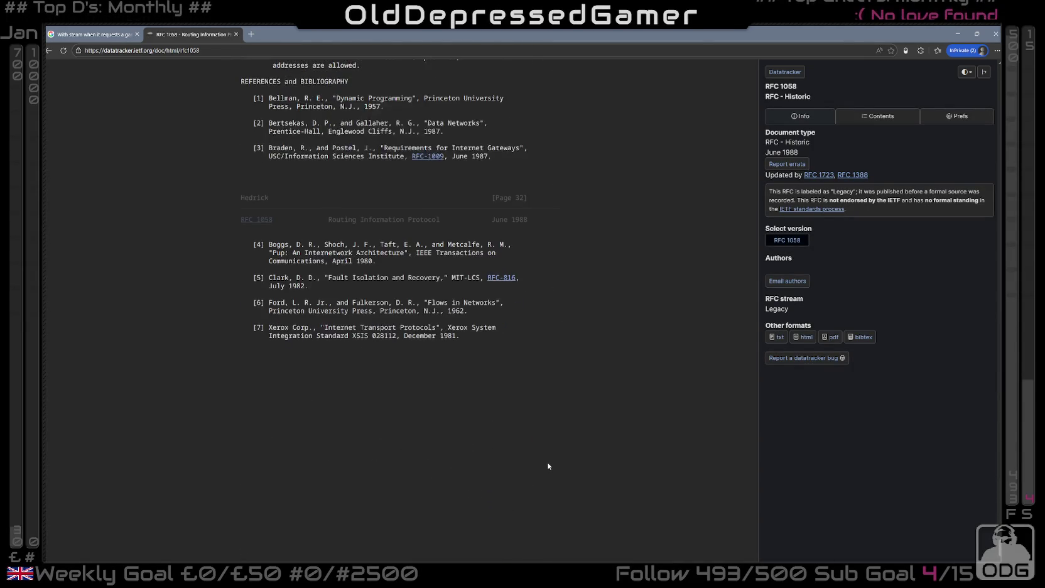
scroll(547, 466, up, 4)
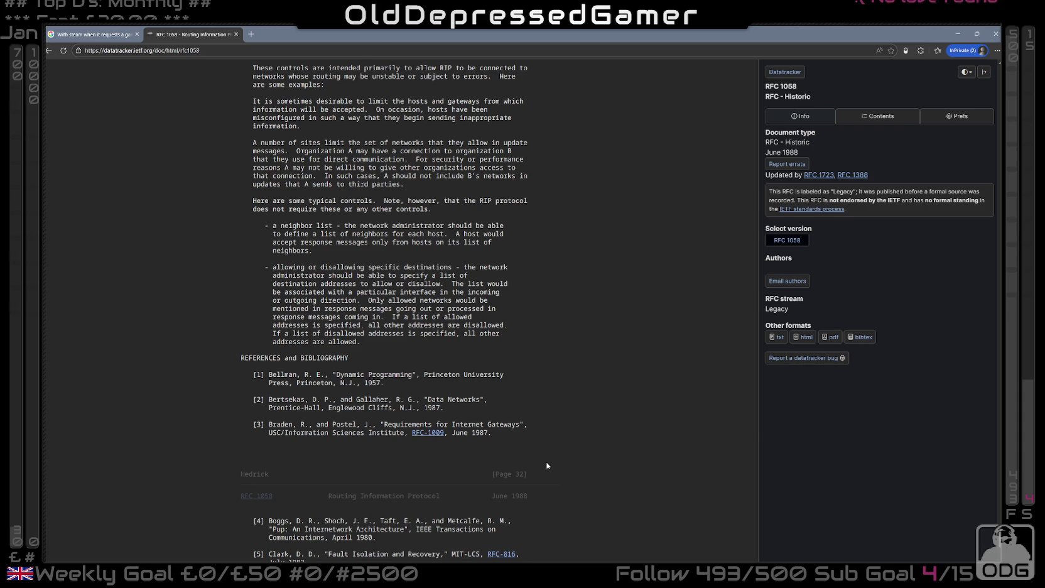
scroll(546, 465, up, 20)
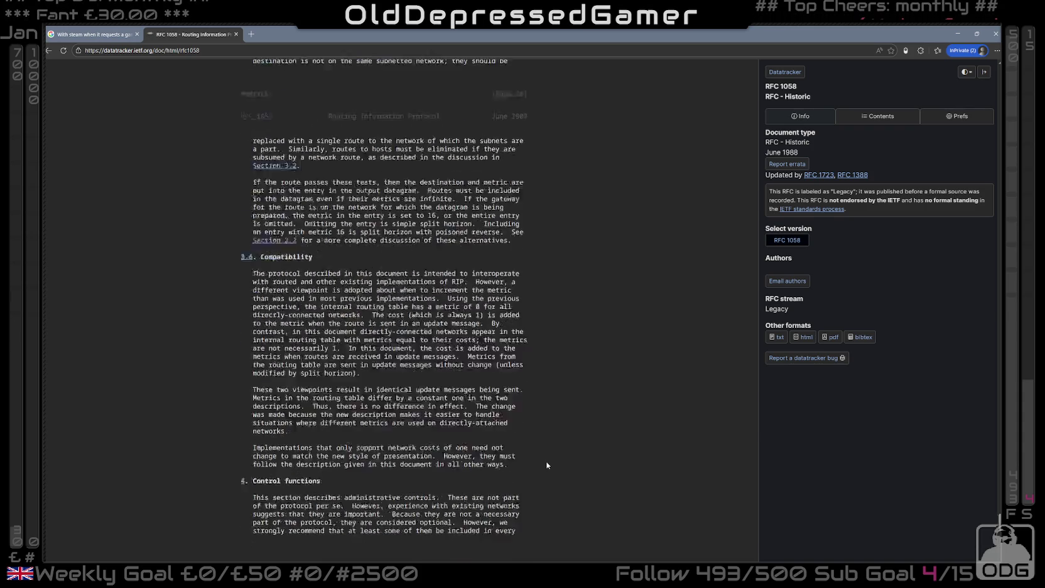
scroll(546, 465, up, 5)
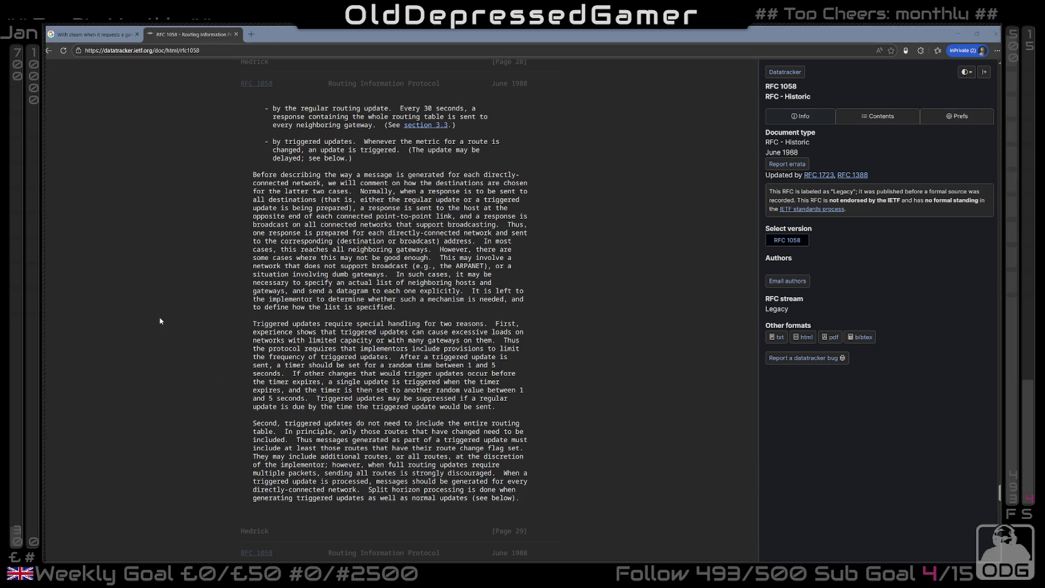
scroll(238, 181, up, 5)
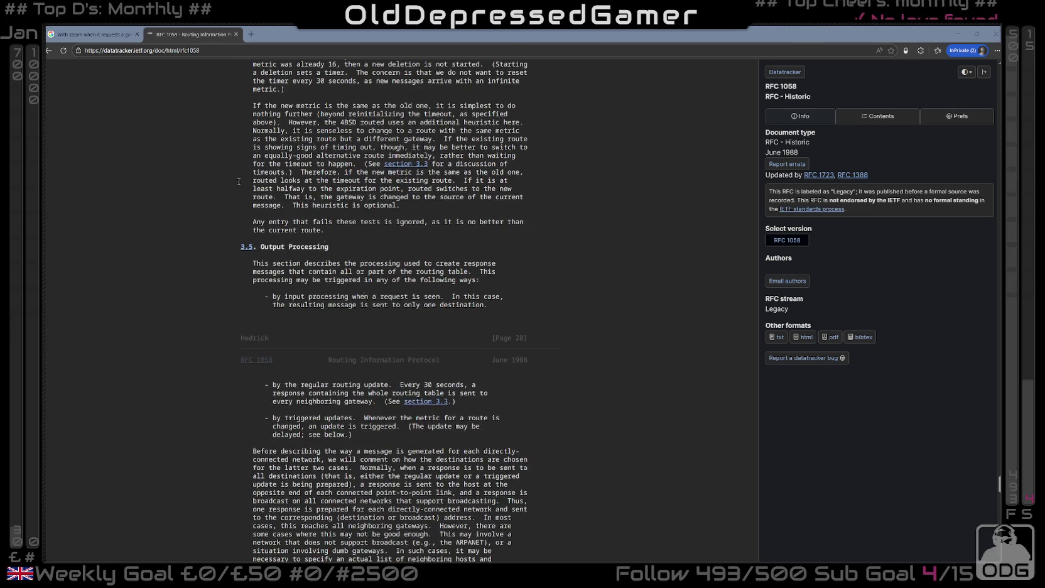
click(200, 51)
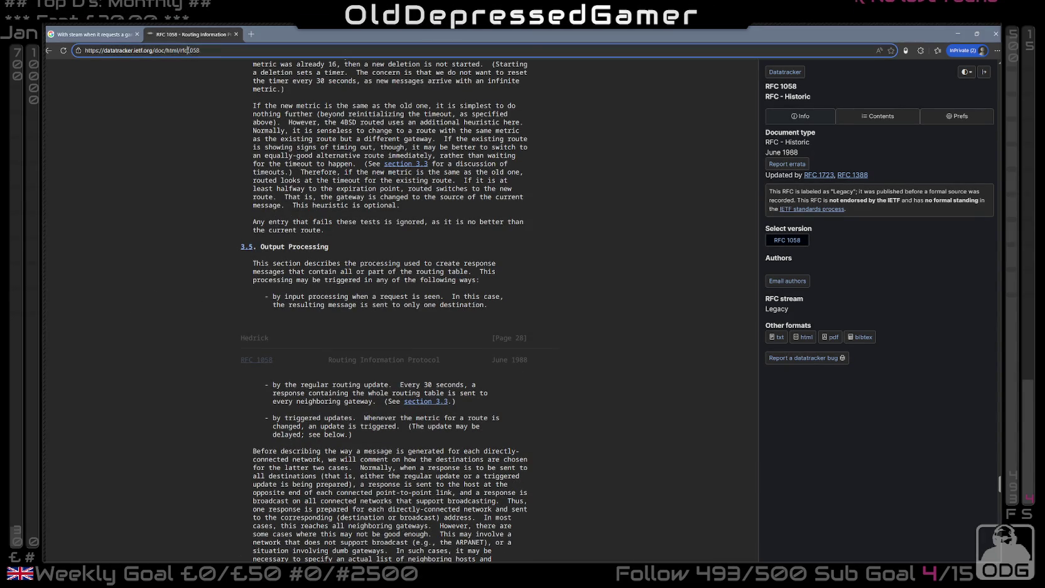
- Load RFC 7168 by changing the RFC number in the page address from 1058
key(BackSpace)
key(BackSpace)
key(BackSpace)
text(7168)
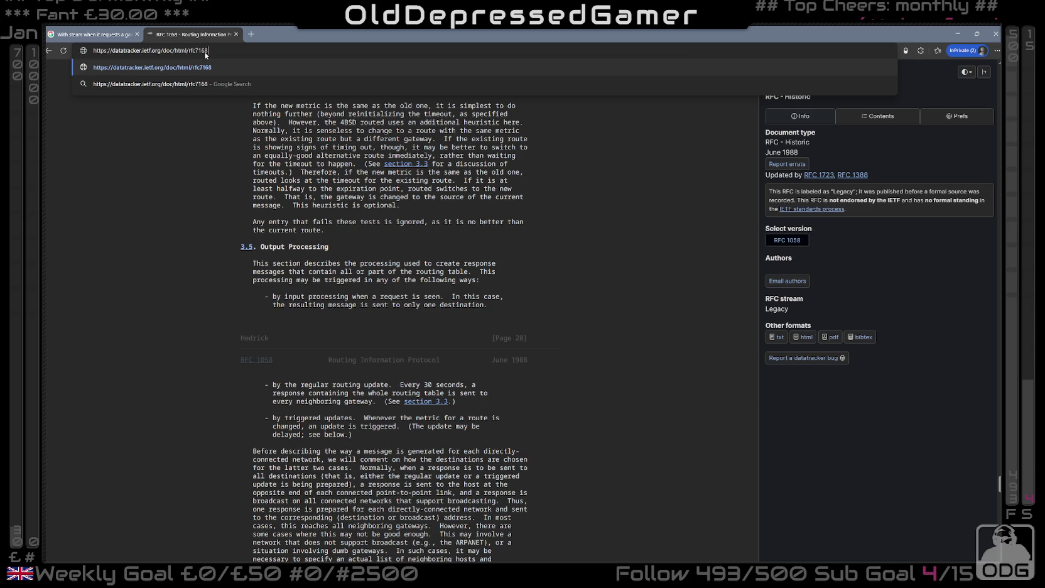
key(Return)
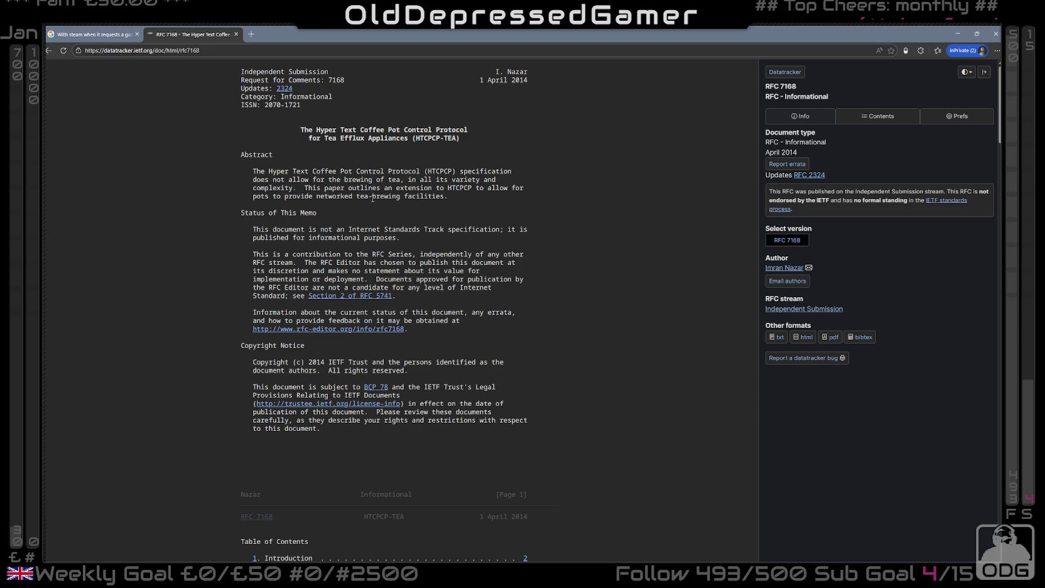
- Read through the HTCPCP-TEA document and return to its header, selecting the author's name
scroll(376, 201, down, 3)
scroll(379, 202, down, 3)
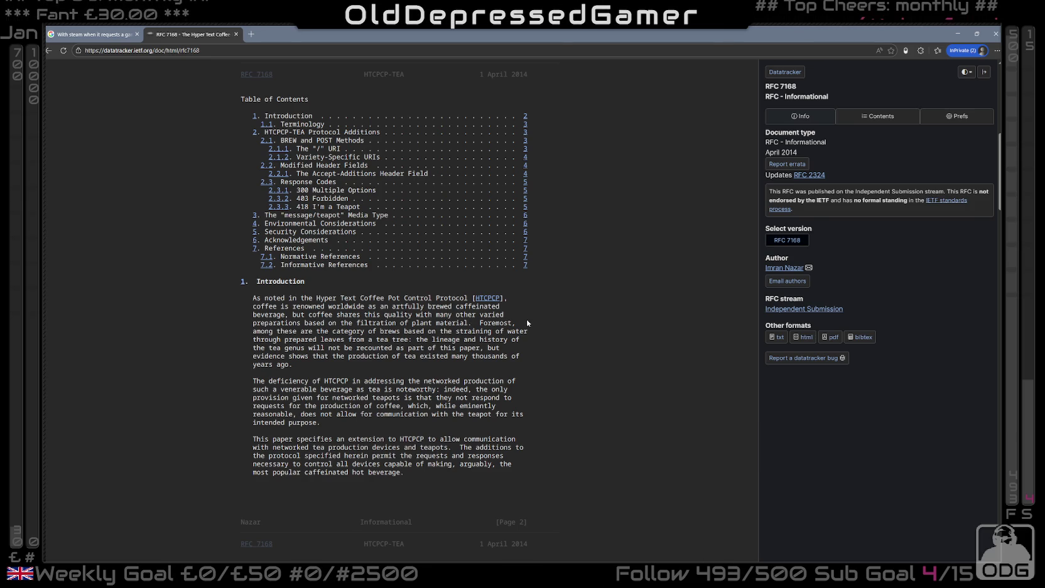
scroll(526, 322, down, 6)
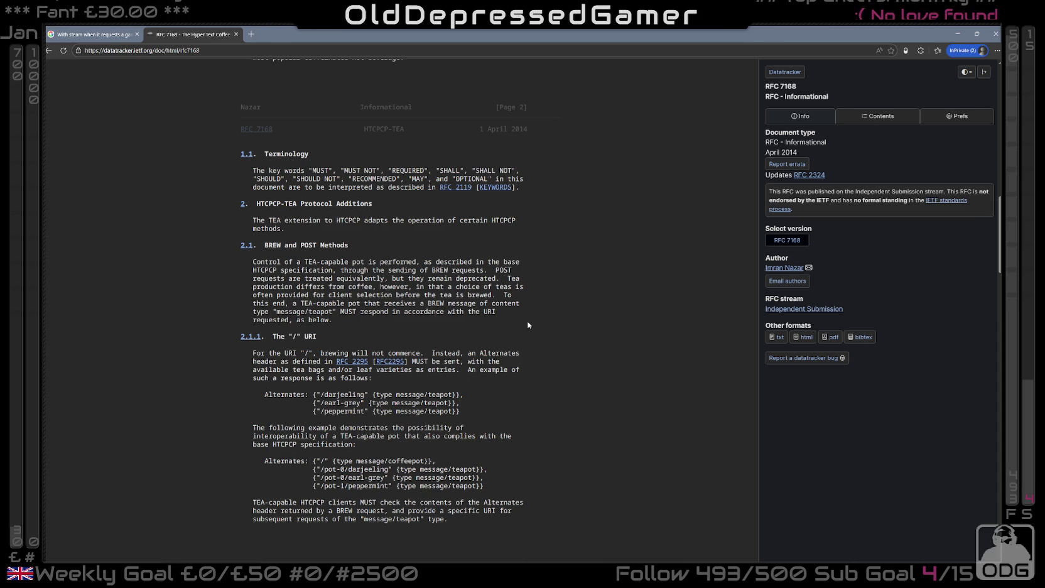
scroll(527, 325, down, 15)
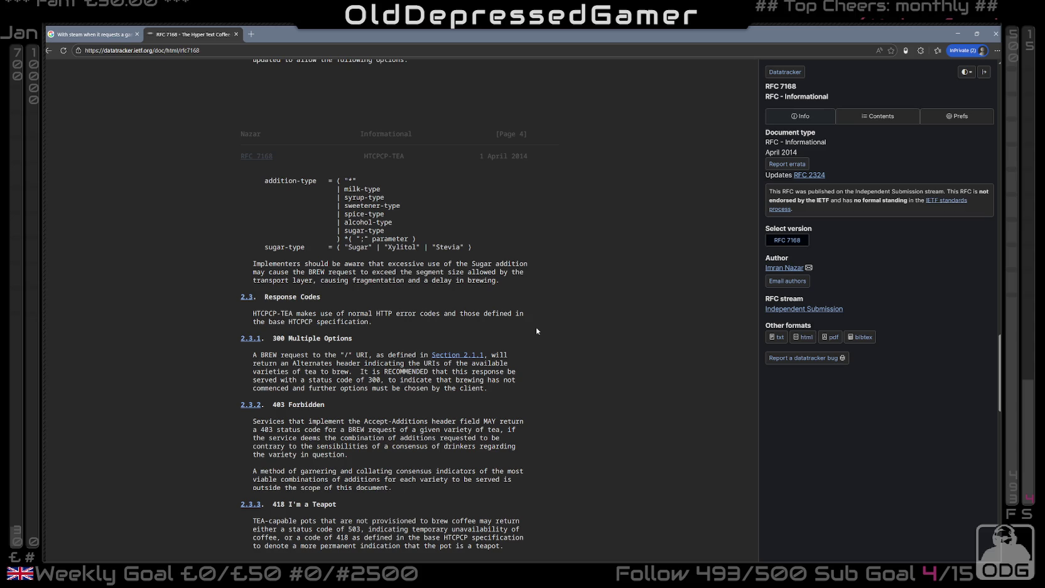
scroll(535, 326, down, 3)
scroll(538, 331, down, 1)
scroll(538, 332, down, 3)
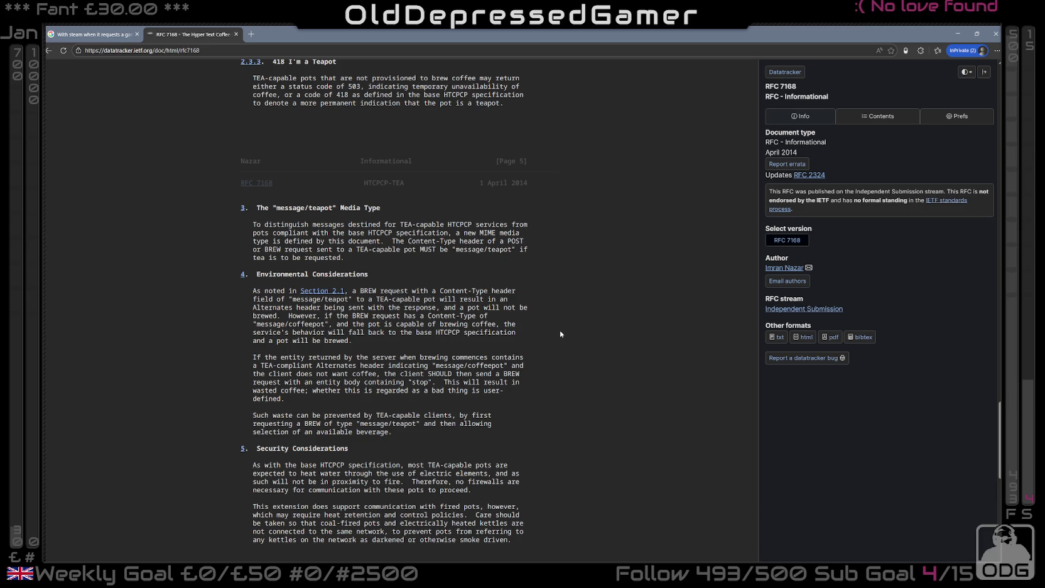
middle_click(547, 330)
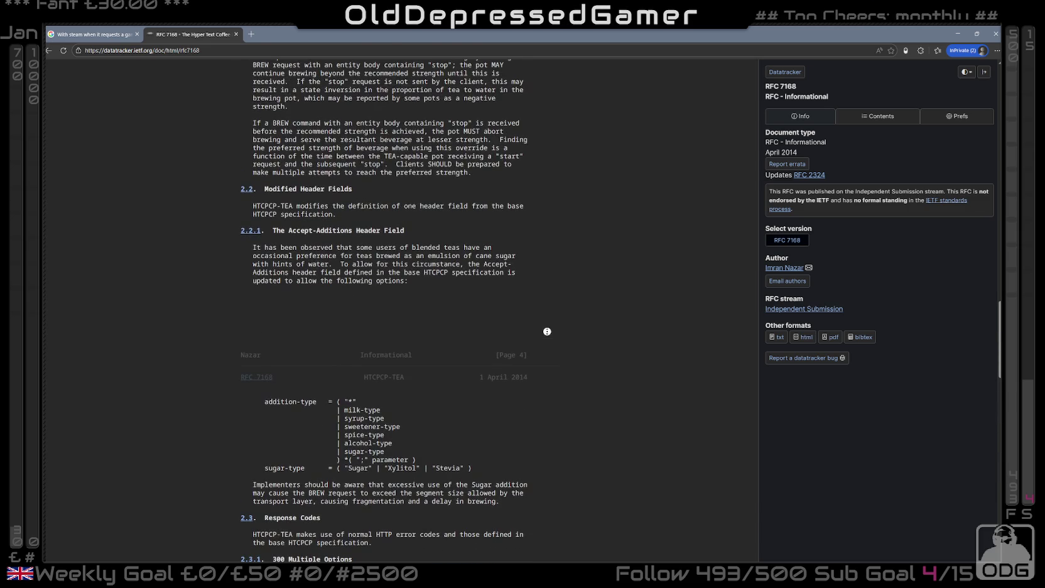
scroll(547, 331, up, 3)
scroll(376, 149, up, 15)
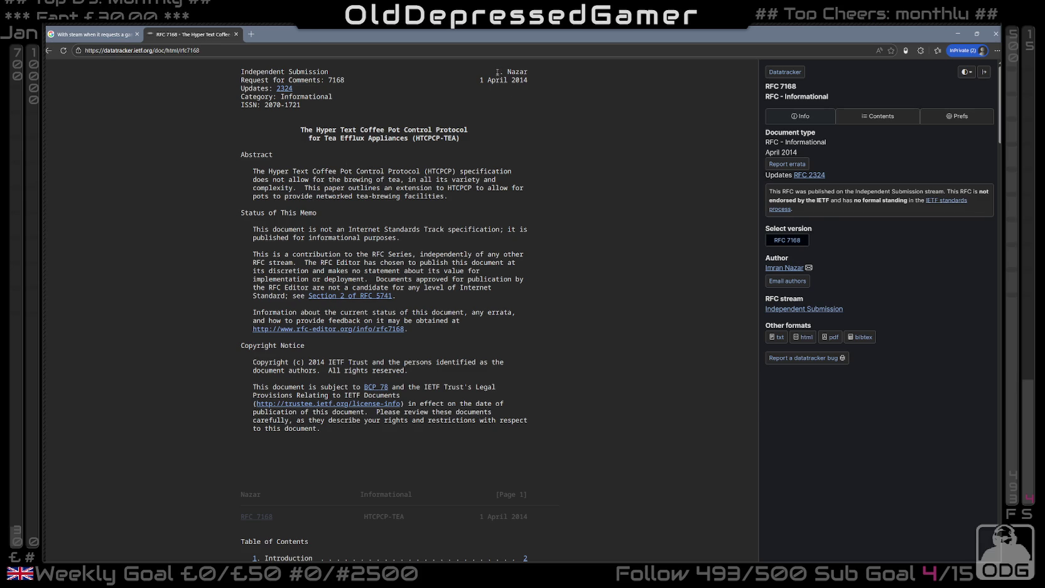
drag(496, 71, 528, 72)
- Search Google in a new tab for the copied name of the RFC 7168 author
key(ctrl+f)
key(ctrl+a)
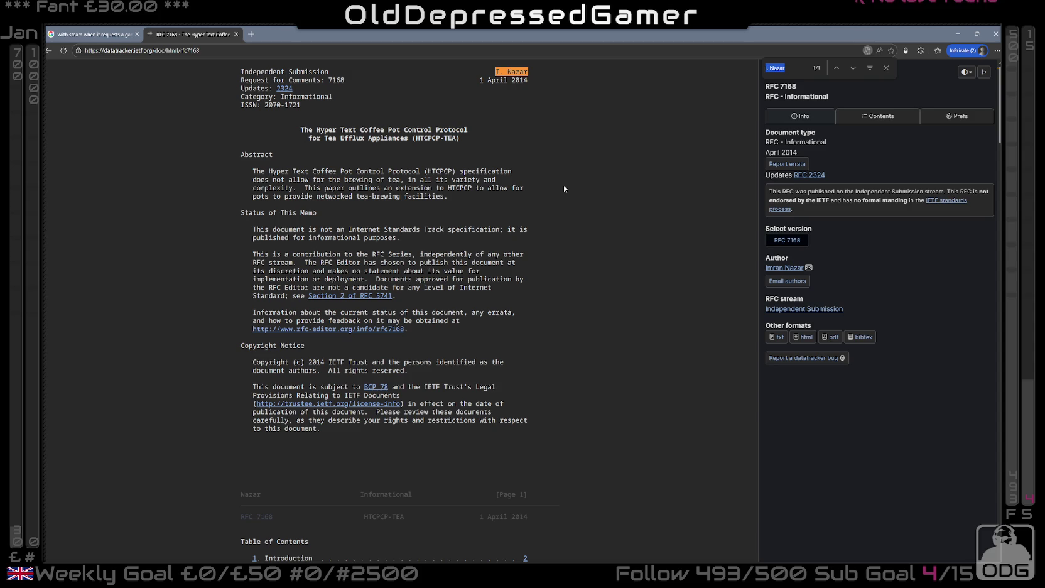
key(ctrl+c)
click(251, 34)
key(ctrl+v)
key(Return)
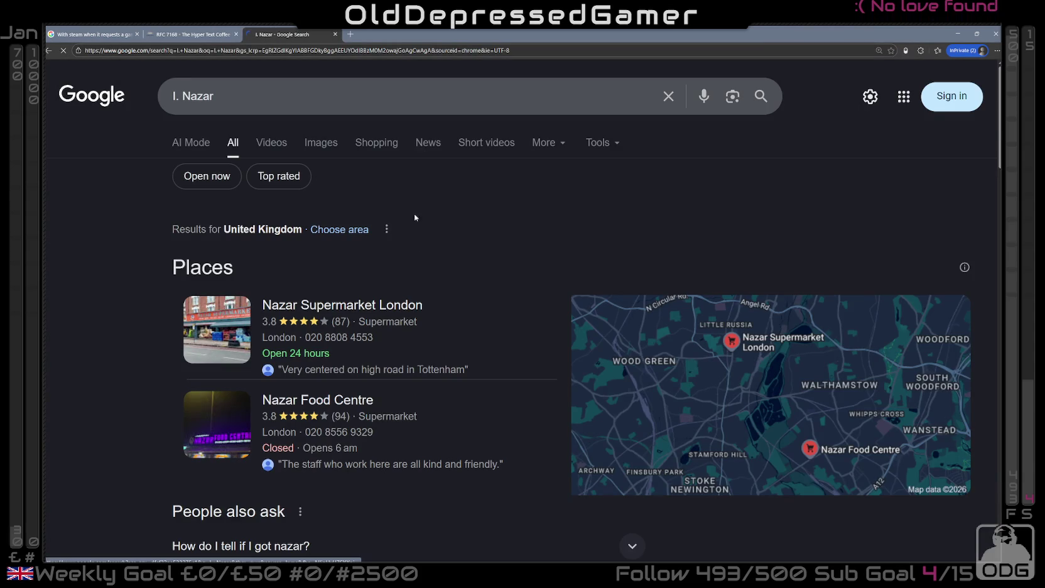
scroll(415, 275, down, 5)
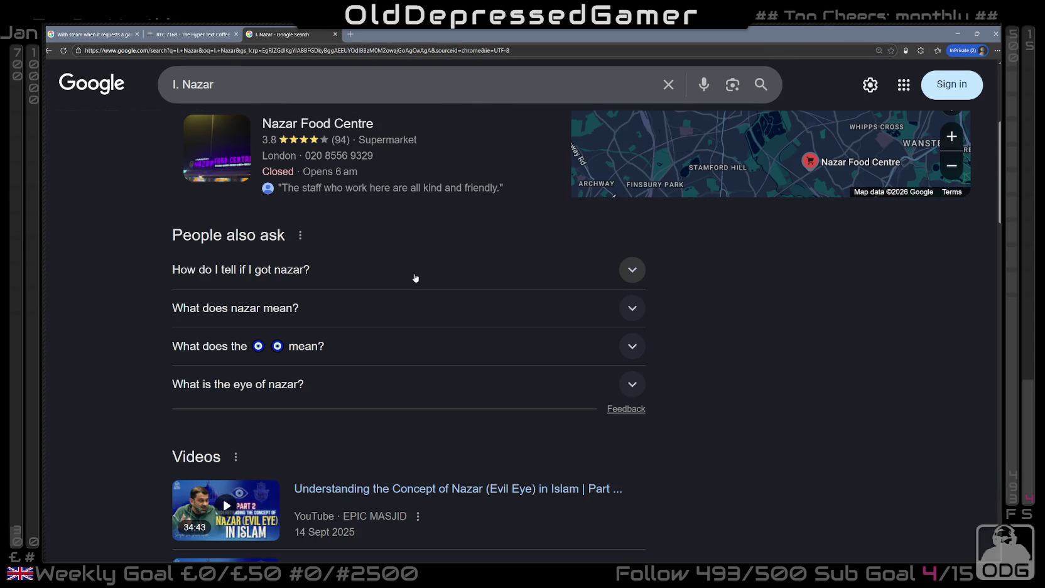
scroll(414, 278, down, 5)
scroll(412, 280, down, 3)
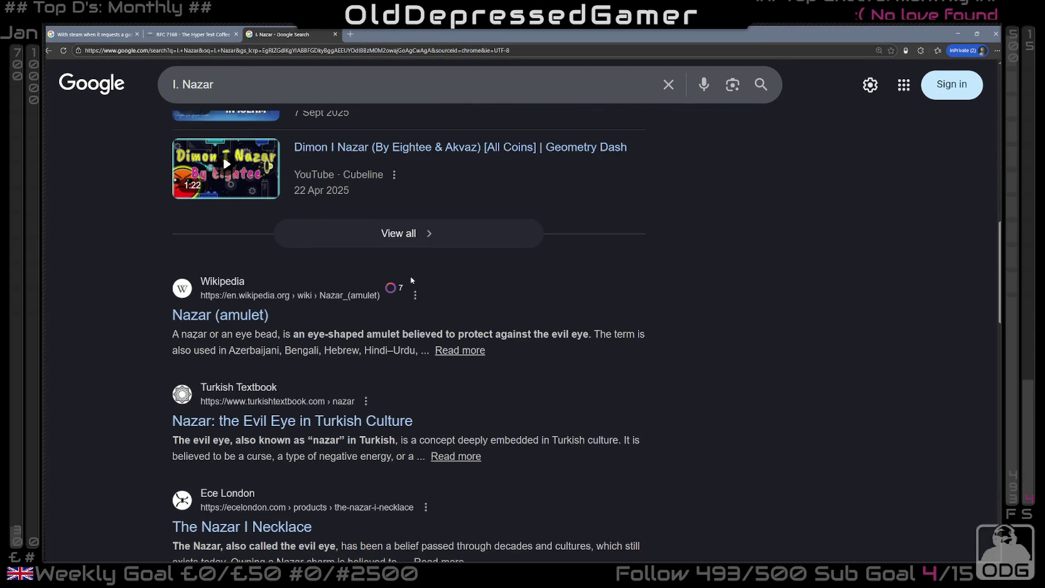
- Select the full title of RFC 7168 and switch back to the author search results
click(187, 34)
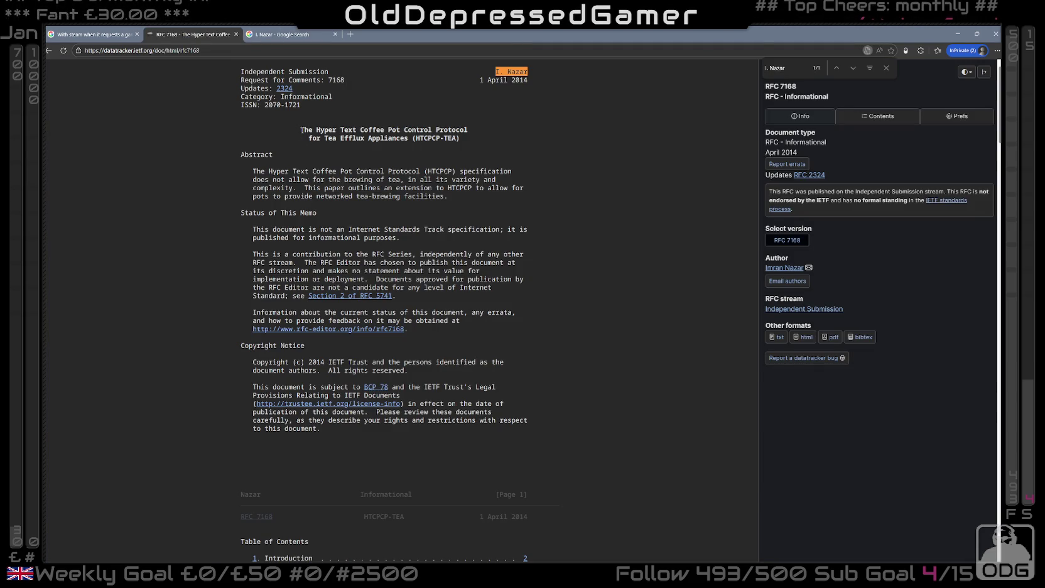
mouse_move(300, 129)
mouse_down()
mouse_move(468, 138)
mouse_move(417, 138)
mouse_up()
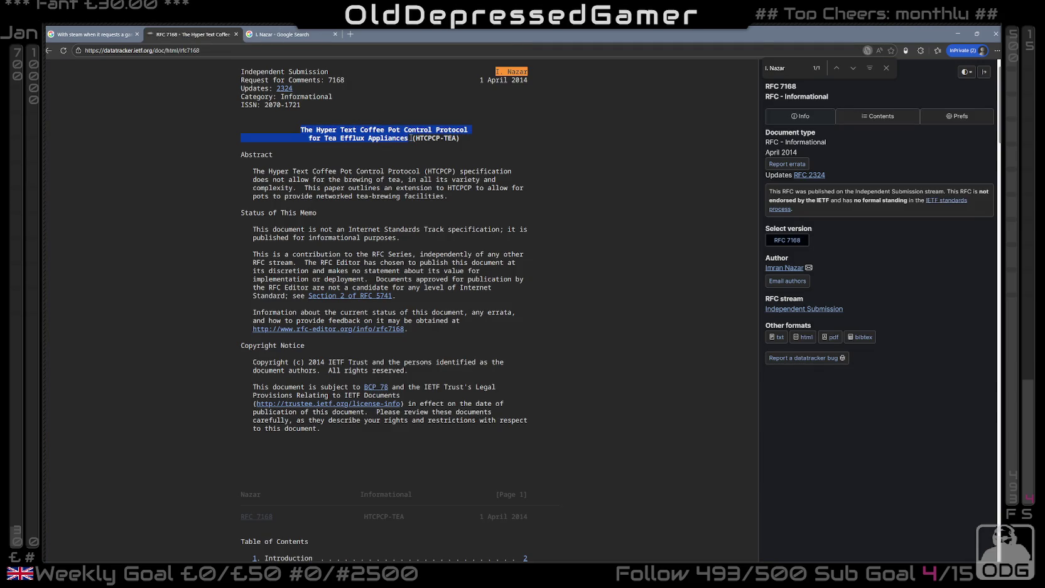
click(266, 35)
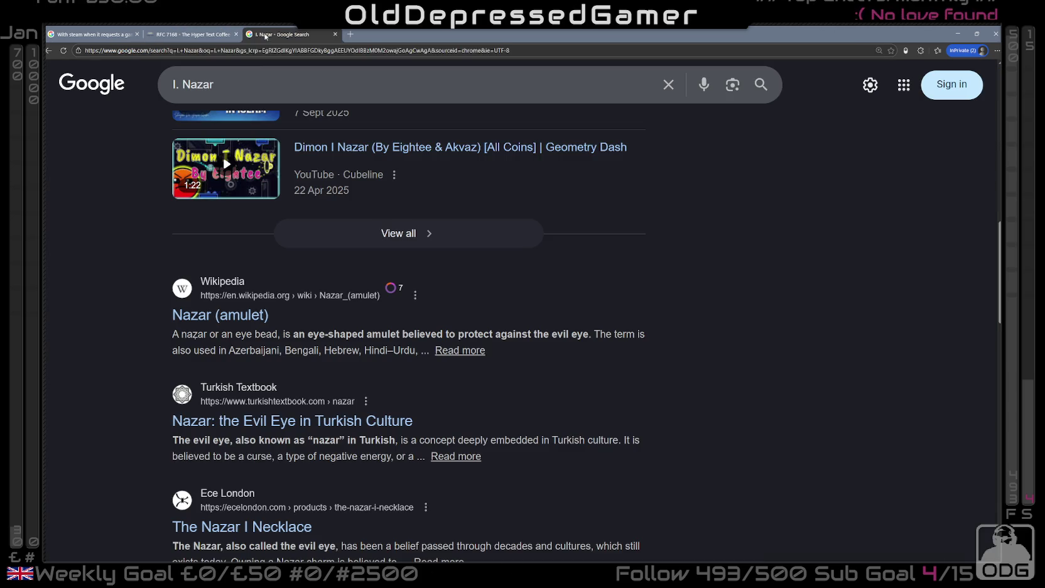
click(309, 85)
text(and)
key(ctrl+v)
key(Return)
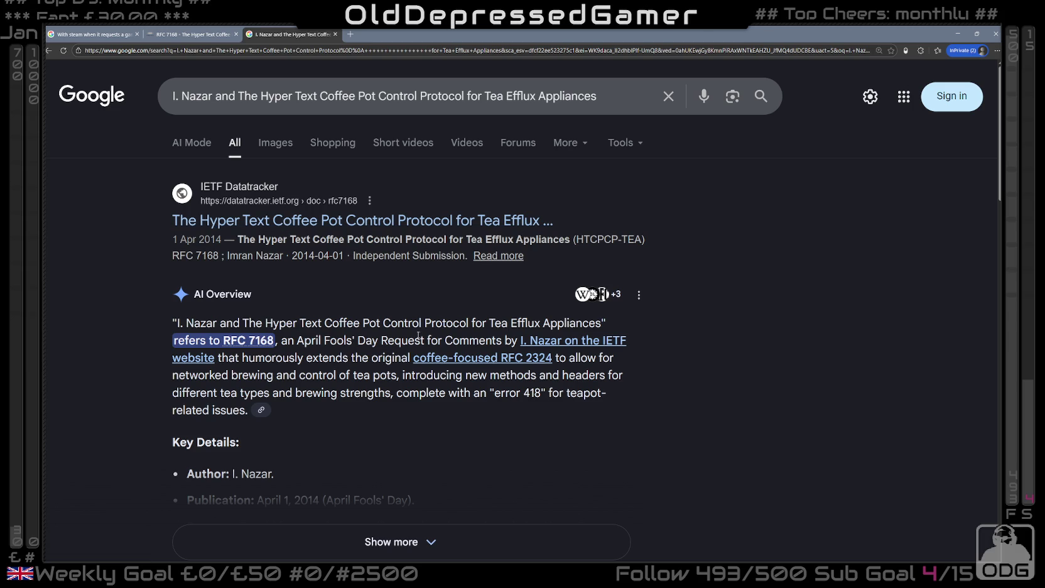
scroll(405, 335, down, 2)
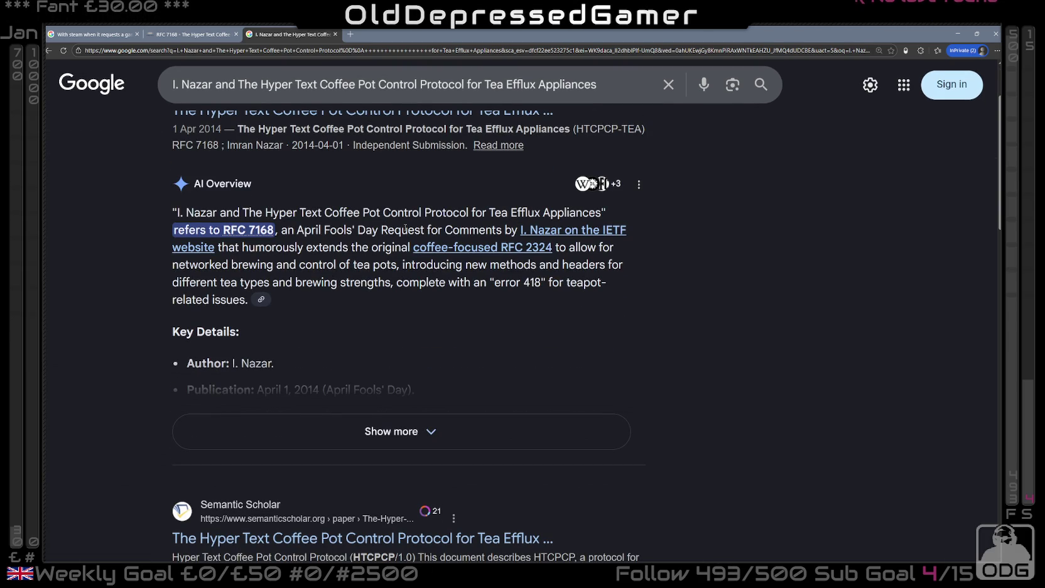
click(389, 429)
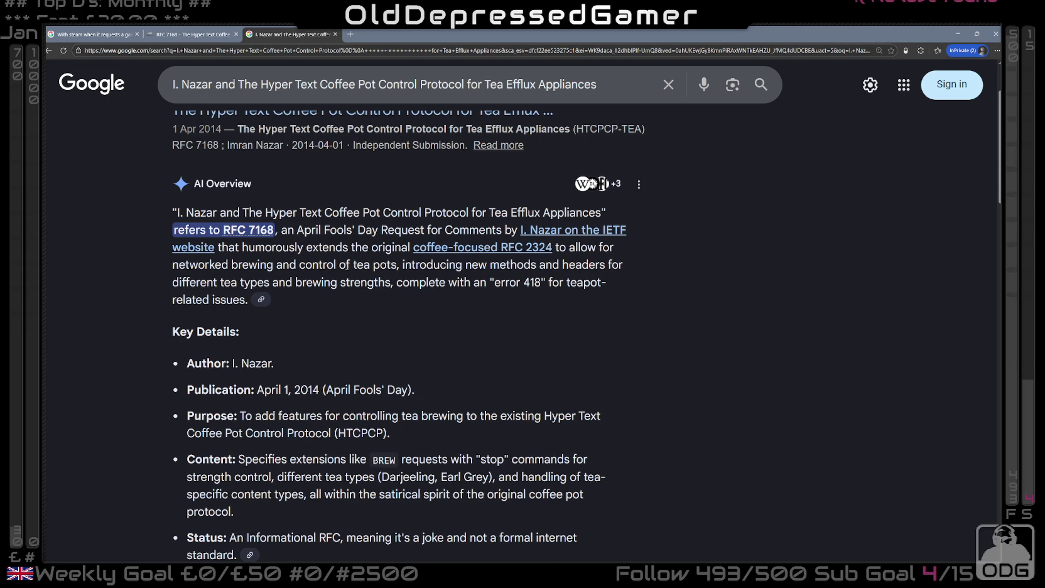
scroll(488, 276, down, 2)
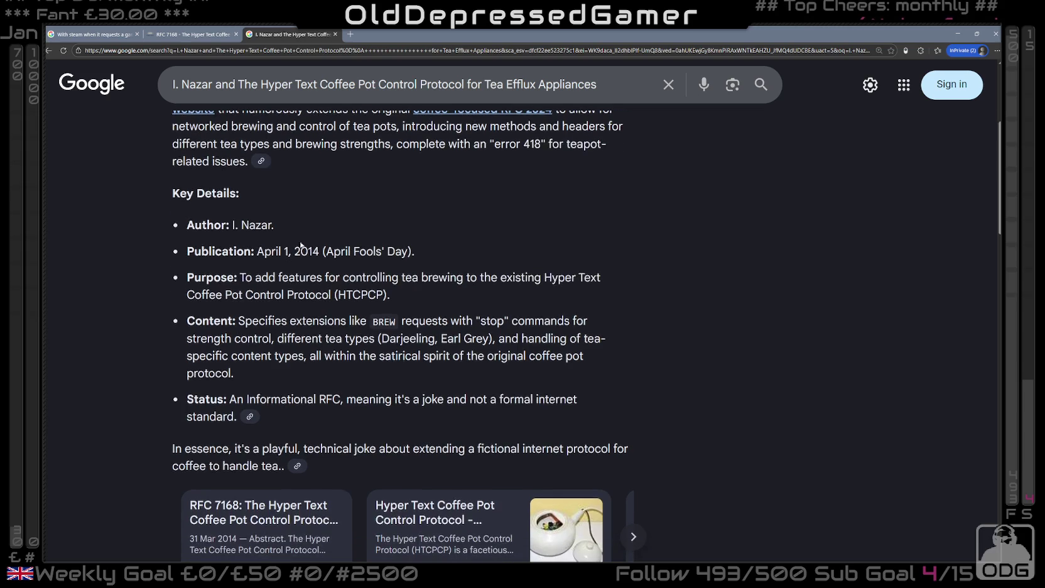
scroll(265, 288, down, 3)
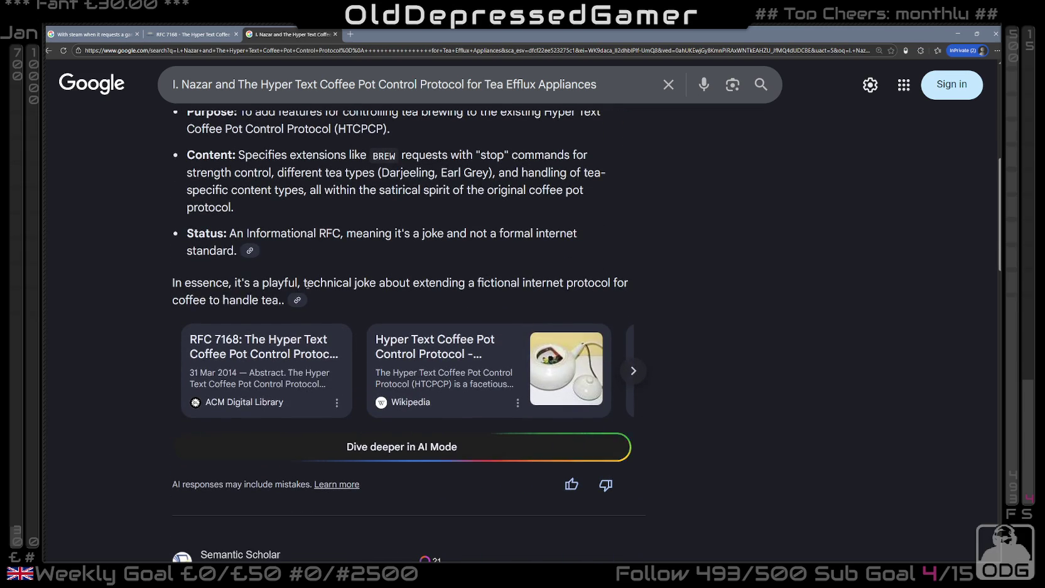
scroll(349, 286, down, 2)
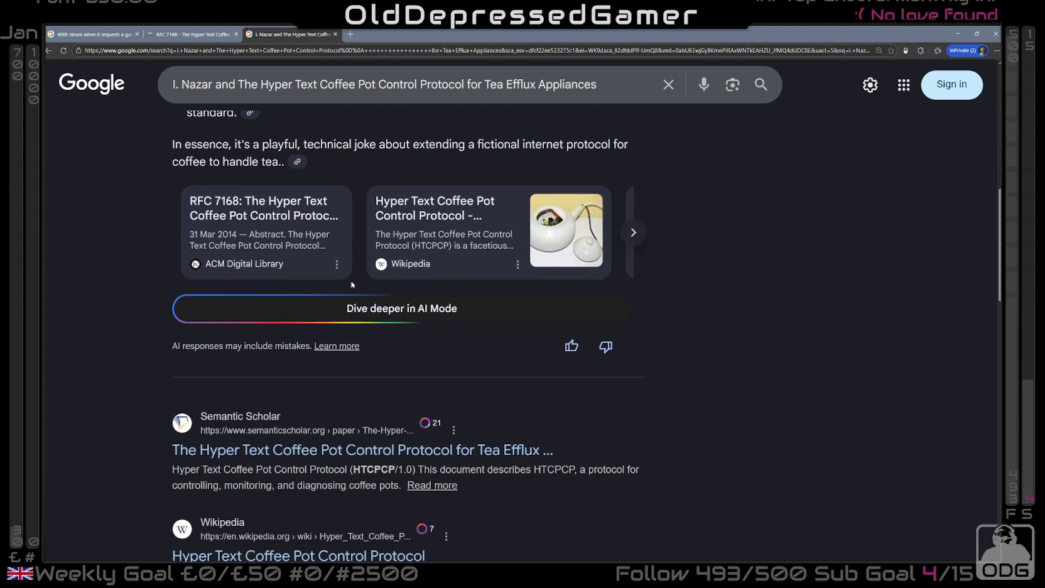
scroll(350, 281, up, 3)
scroll(345, 284, up, 3)
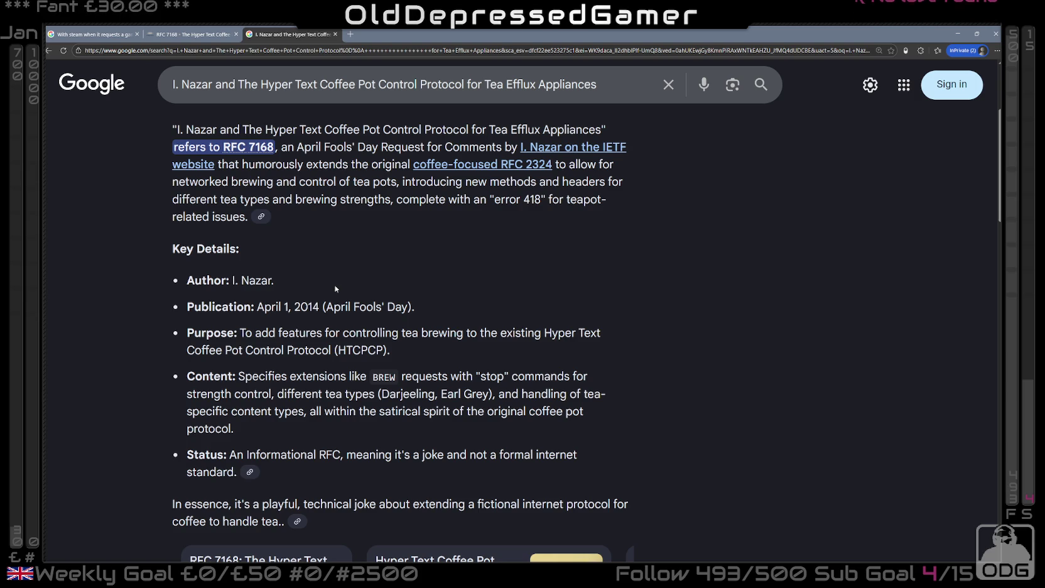
scroll(333, 284, up, 3)
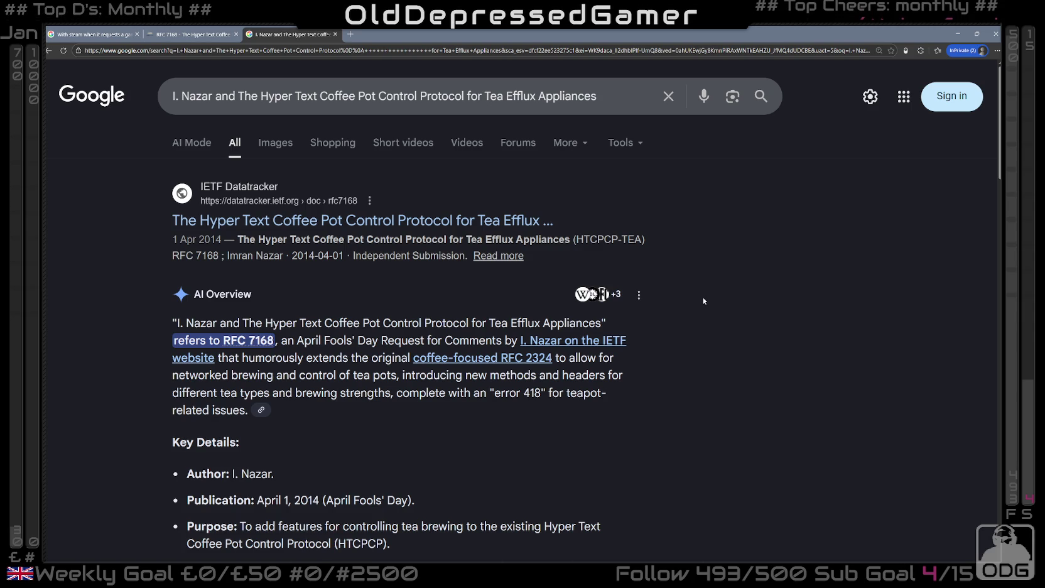
drag(618, 95, 169, 95)
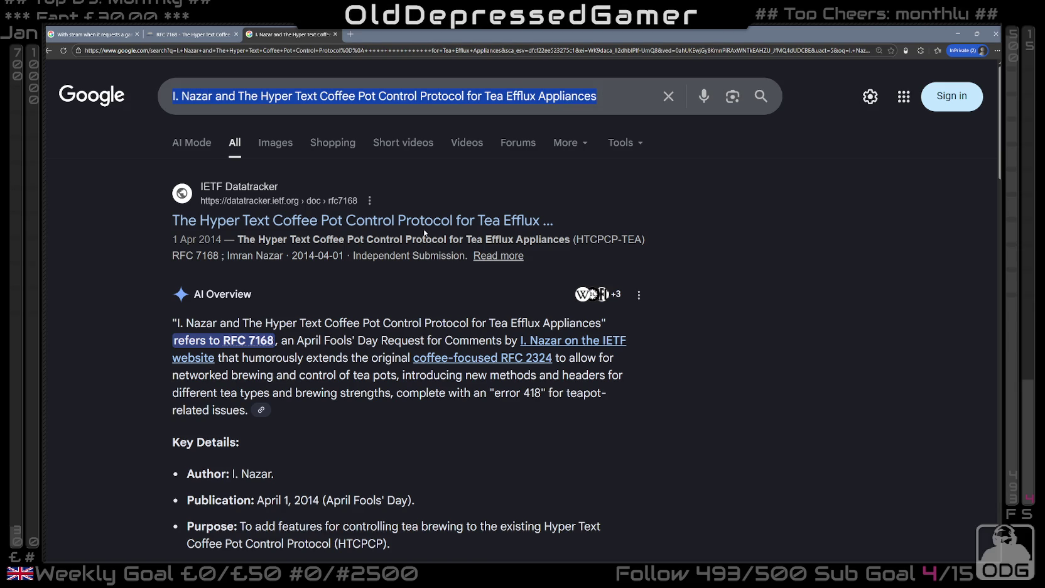
- Search Google for "Are RFC's moderated as to who and what can be put forward"
text(Are)
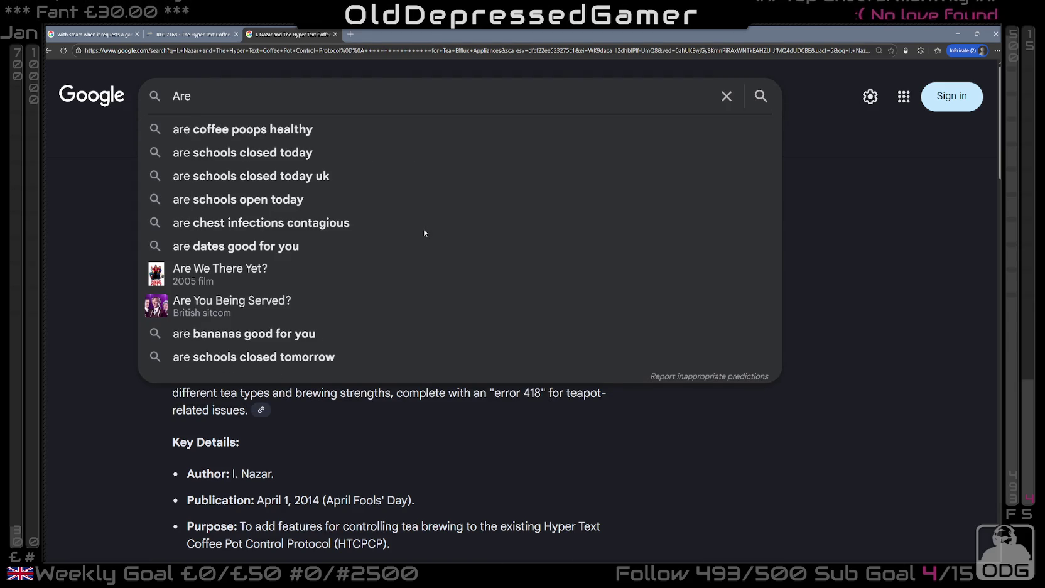
text( RFC's moderat)
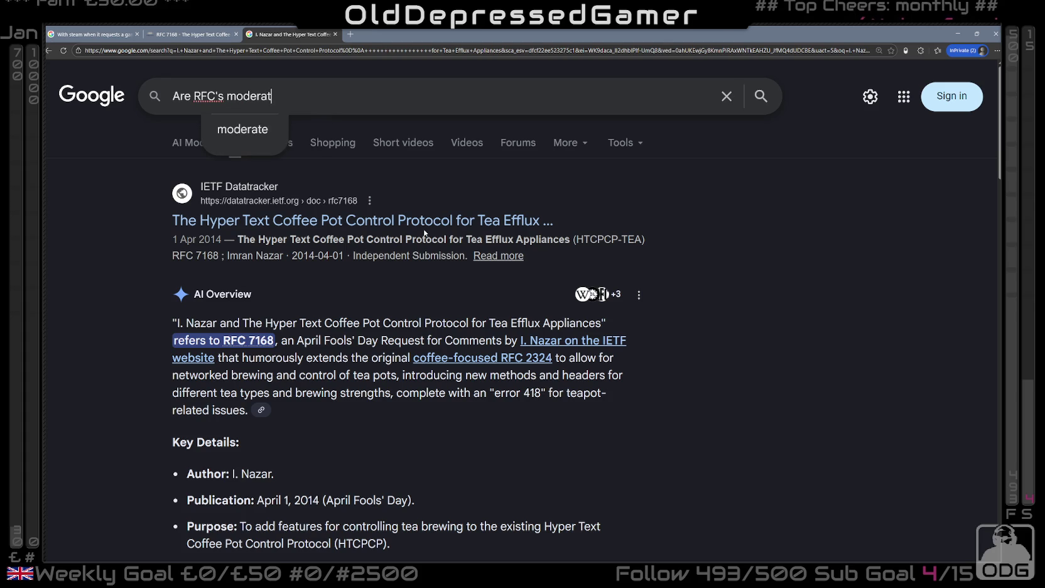
text(ed as to who and what can be )
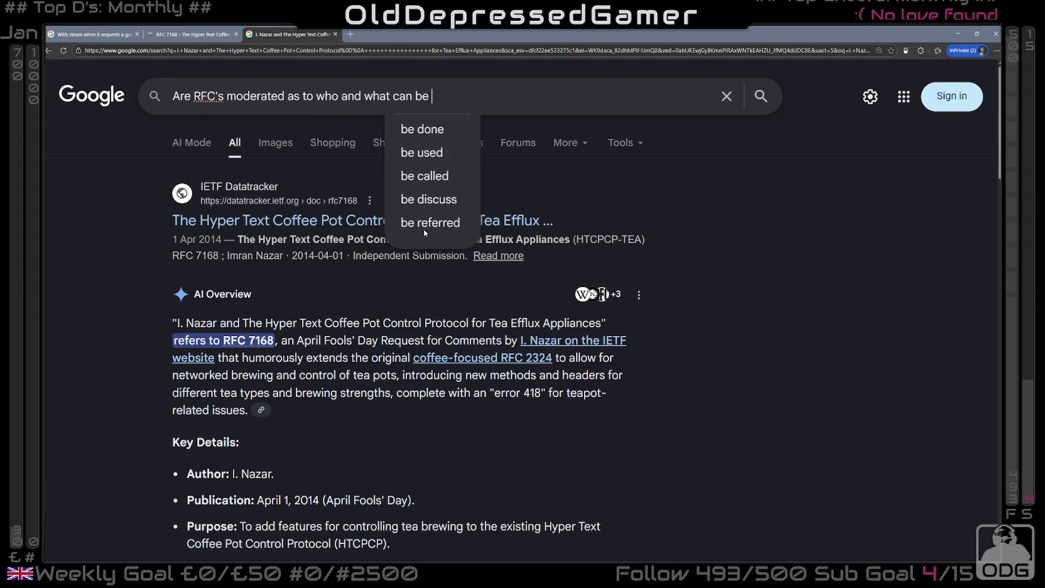
text(put forward)
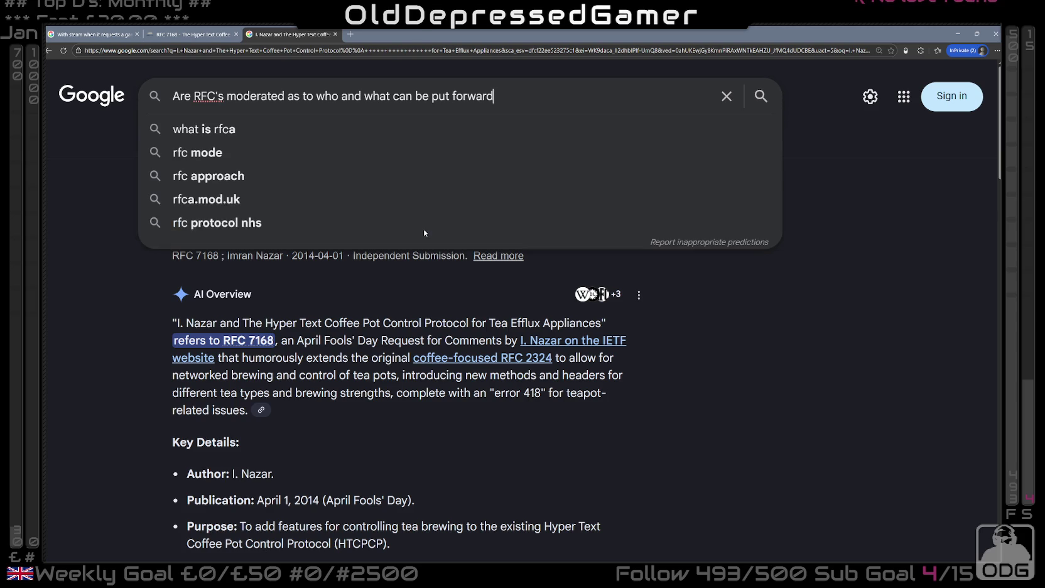
key(Return)
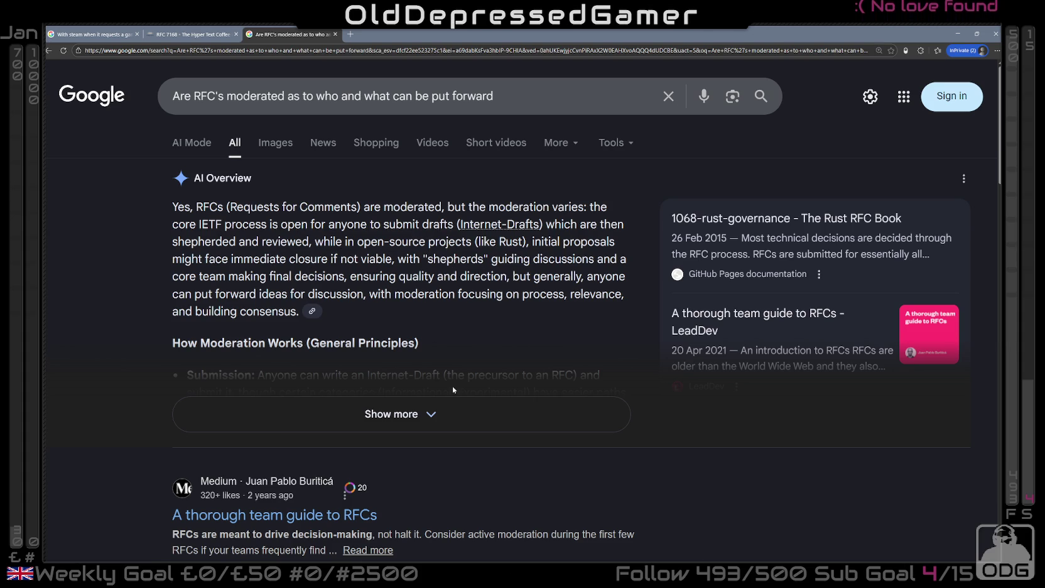
- Expand the AI Overview to show moderation principles from submission through archival nature
click(434, 412)
scroll(382, 294, down, 3)
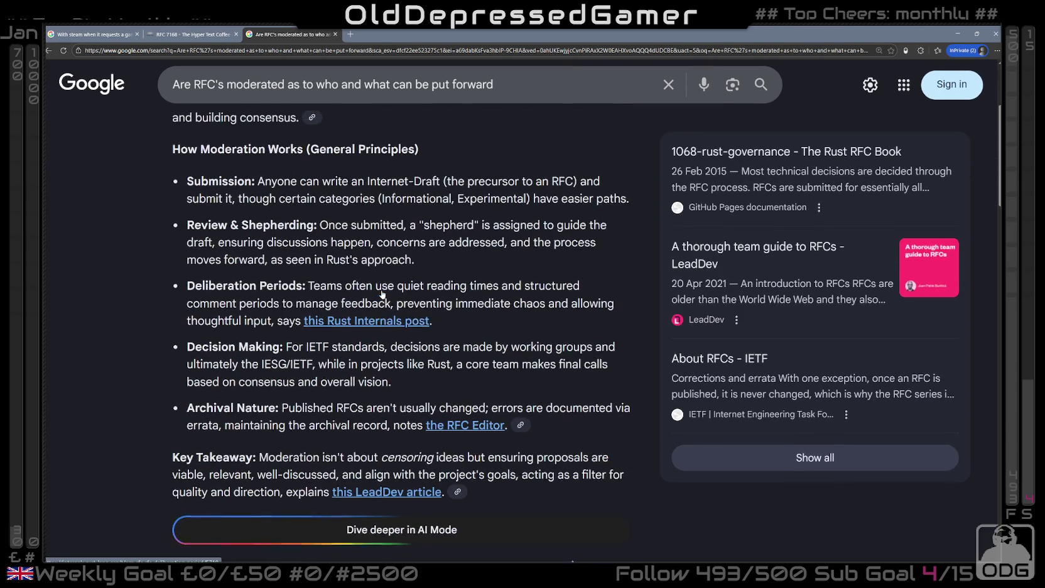
scroll(382, 294, up, 1)
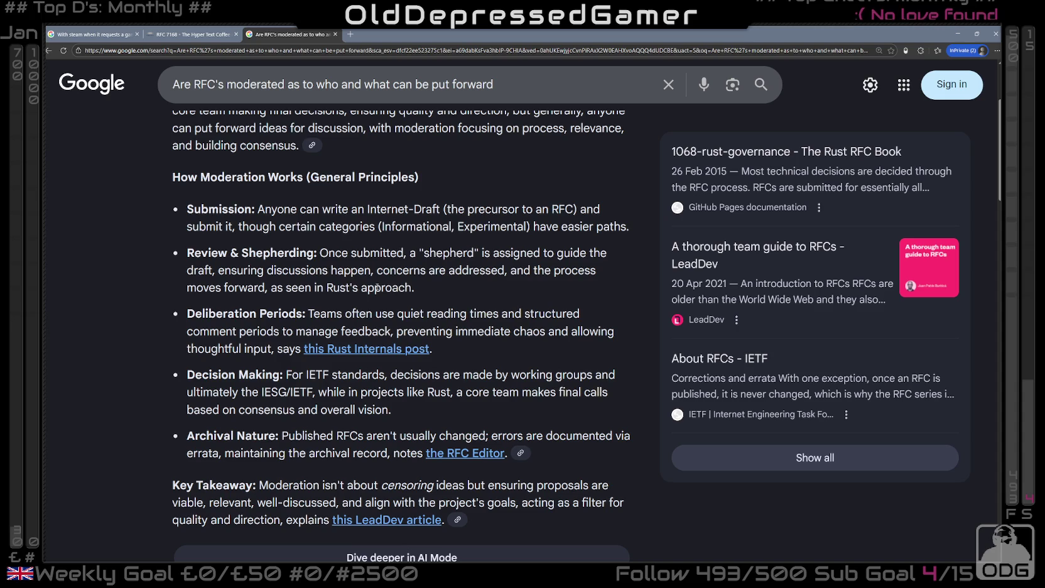
- Read the Medium article 'A thorough team guide to RFCs', then close it to return to RFC 7168
scroll(438, 285, down, 5)
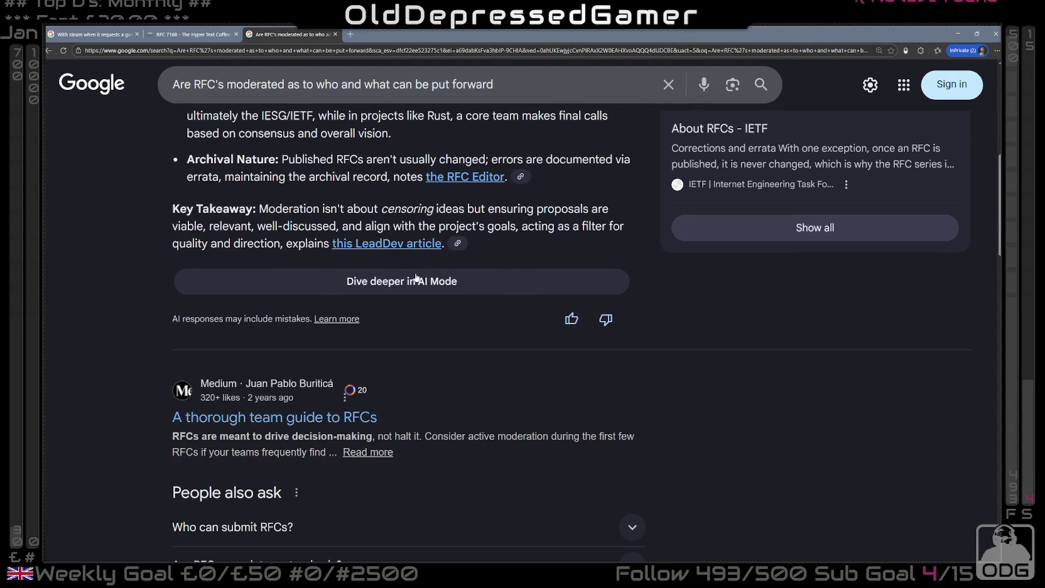
scroll(407, 301, down, 1)
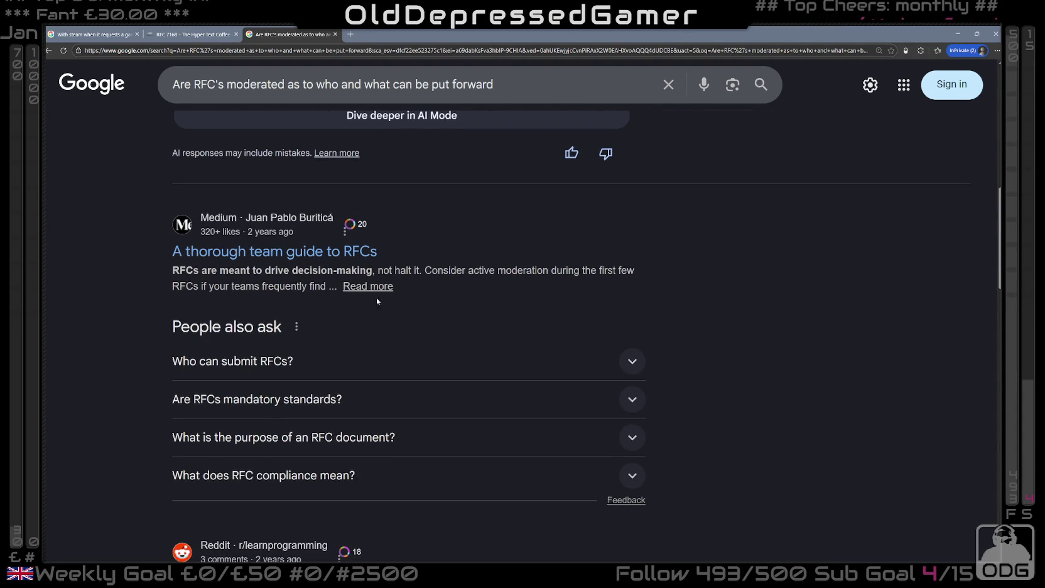
click(258, 254)
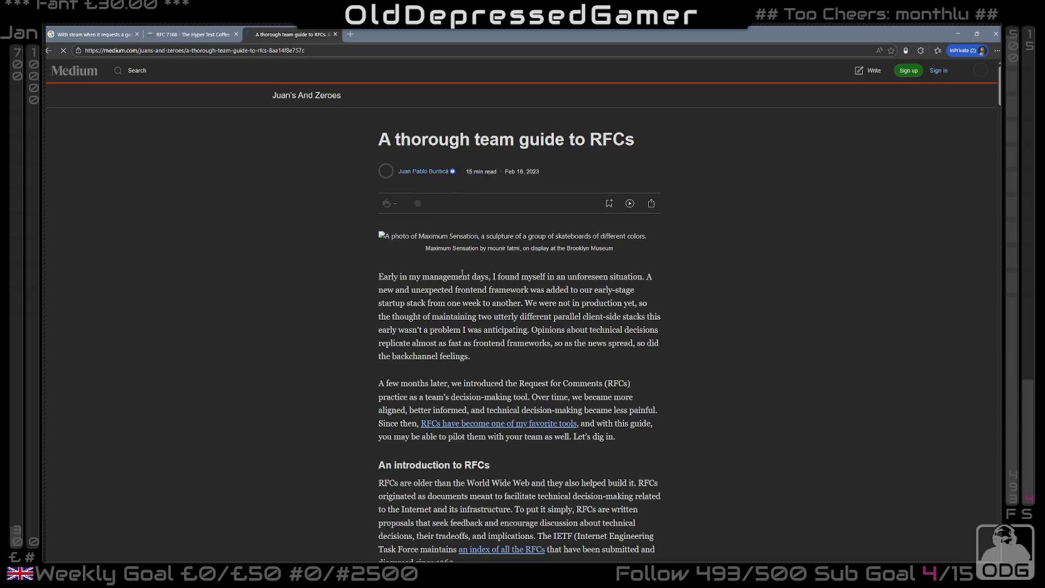
scroll(470, 274, down, 1)
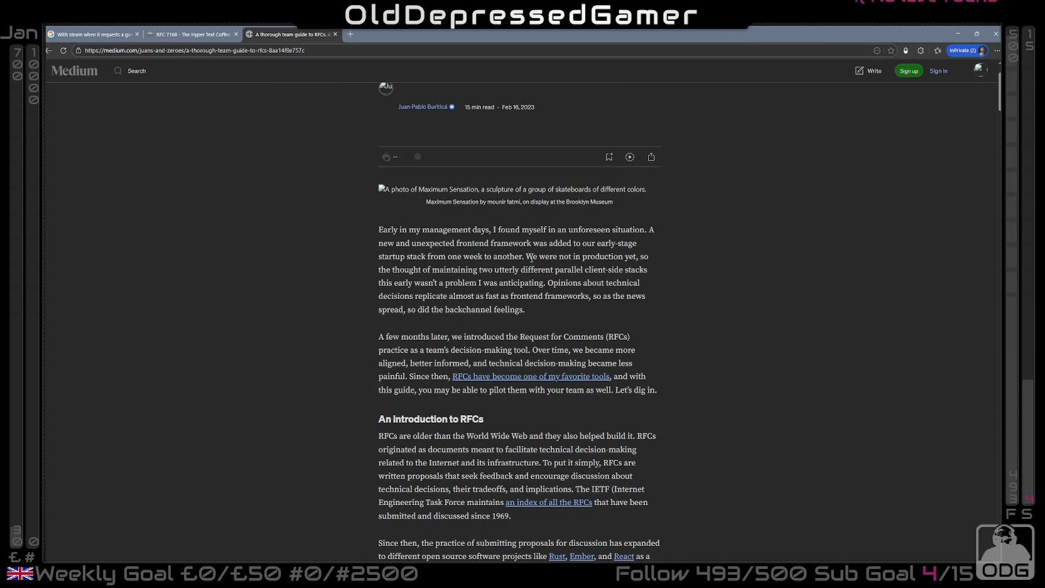
scroll(440, 283, down, 6)
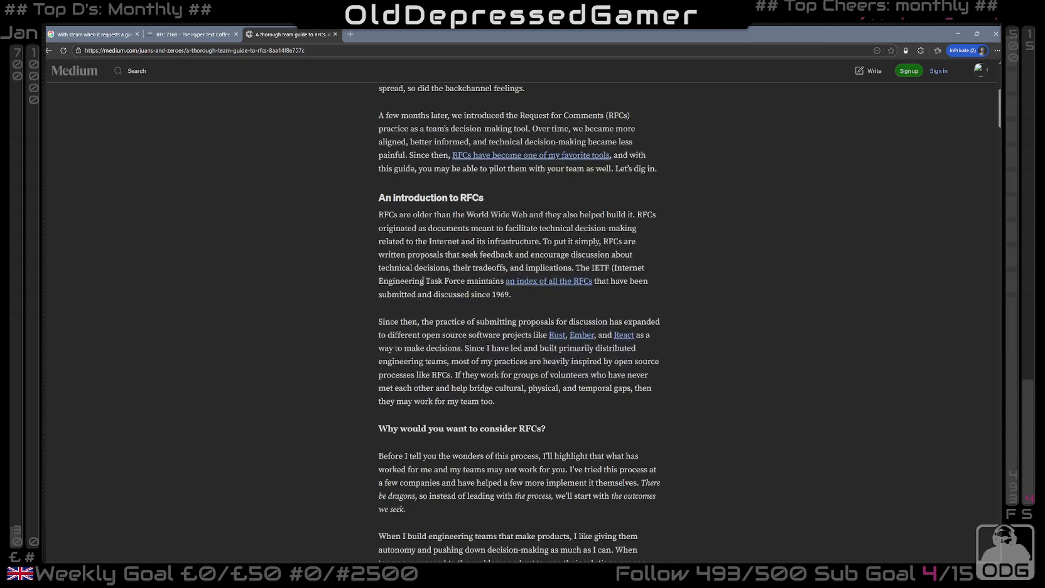
scroll(451, 287, up, 3)
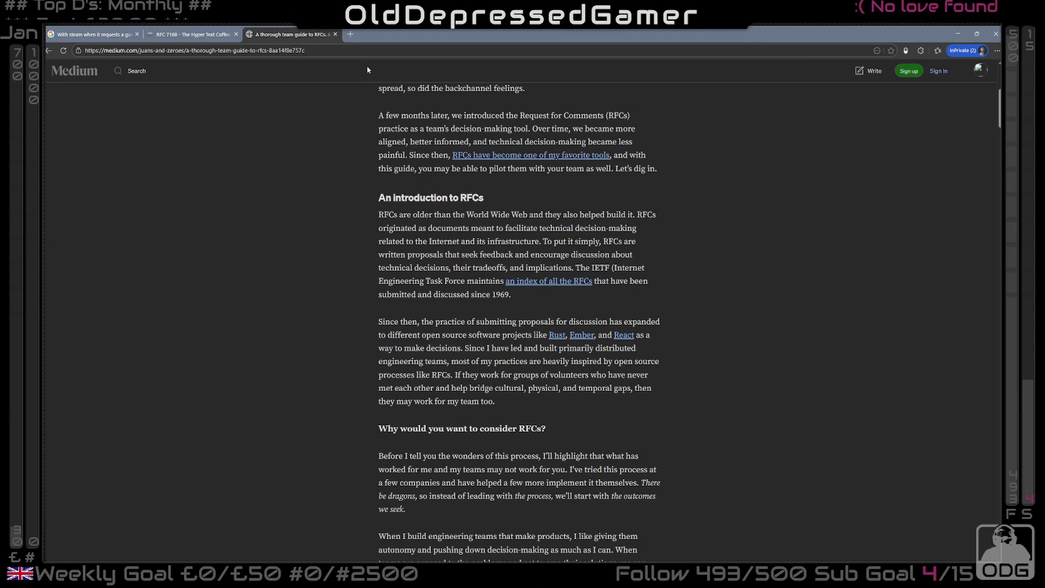
click(335, 35)
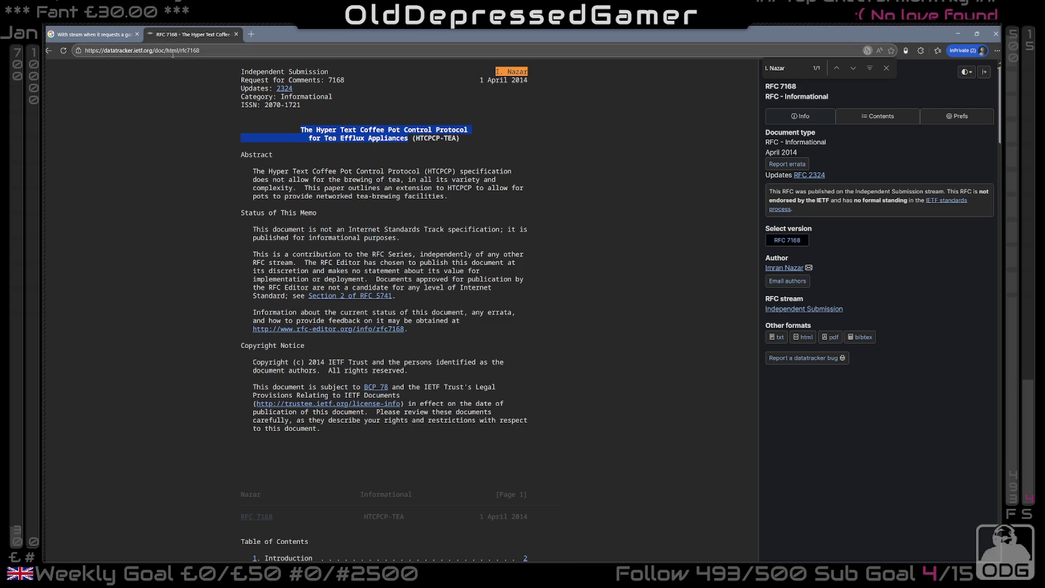
- Cut the RFC 7168 address down to datatracker.ietf.org to load the Datatracker home page
drag(161, 51, 320, 54)
key(BackSpace)
key(Return)
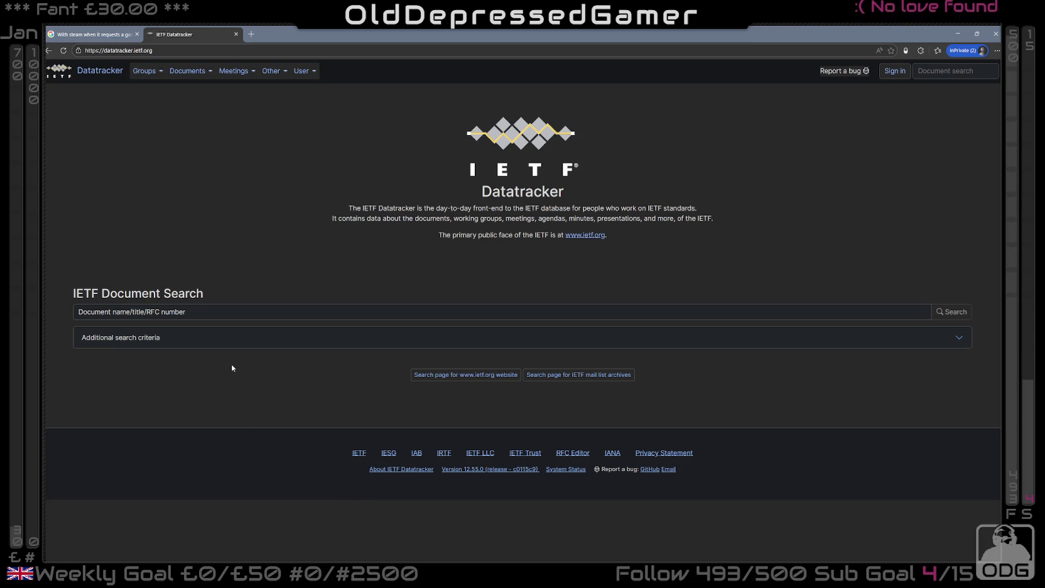
- Visit the RFC Editor site from the footer link, close its tab, then close the browser
click(578, 453)
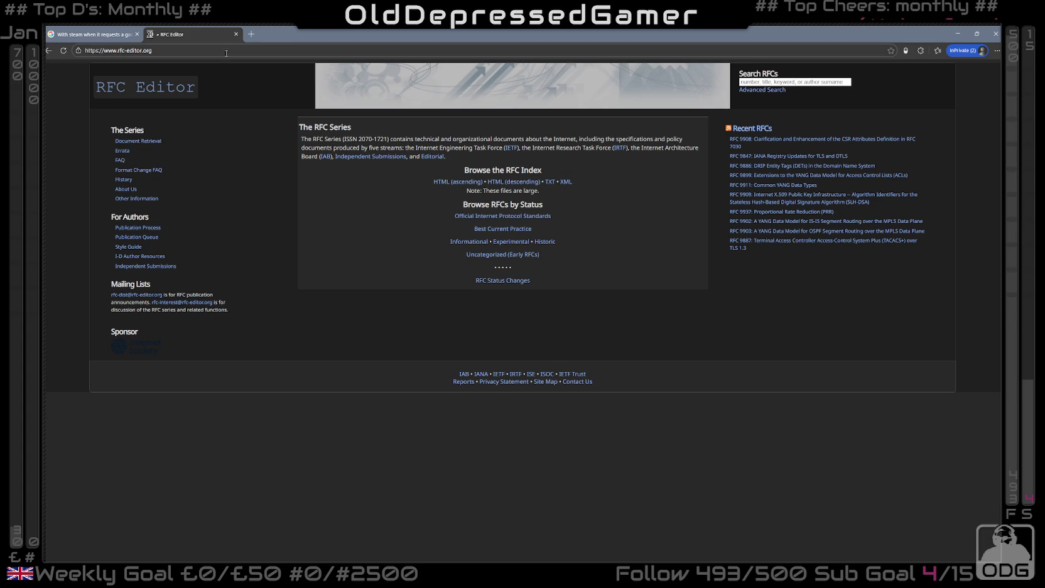
click(236, 34)
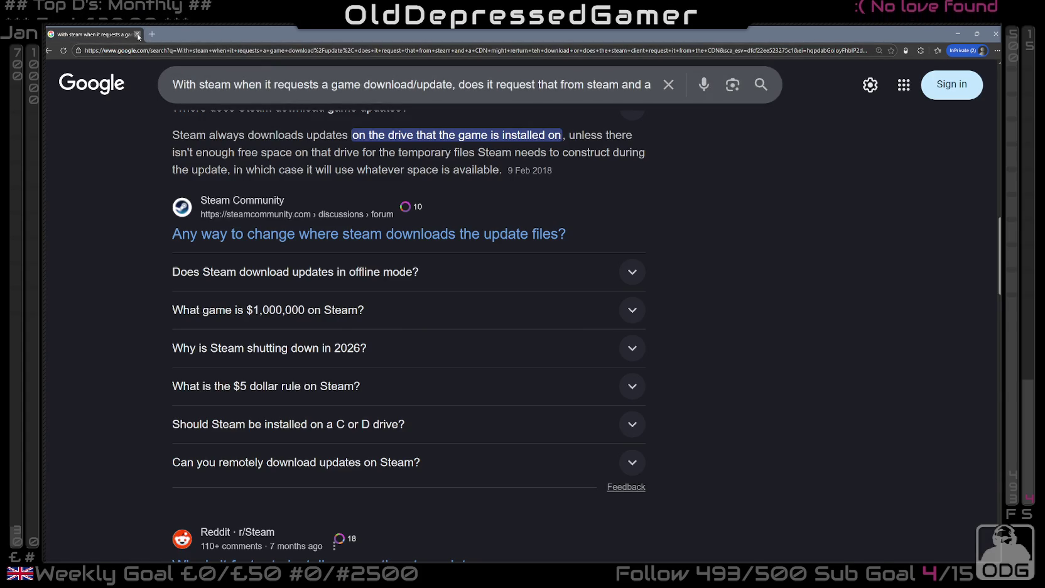
click(137, 34)
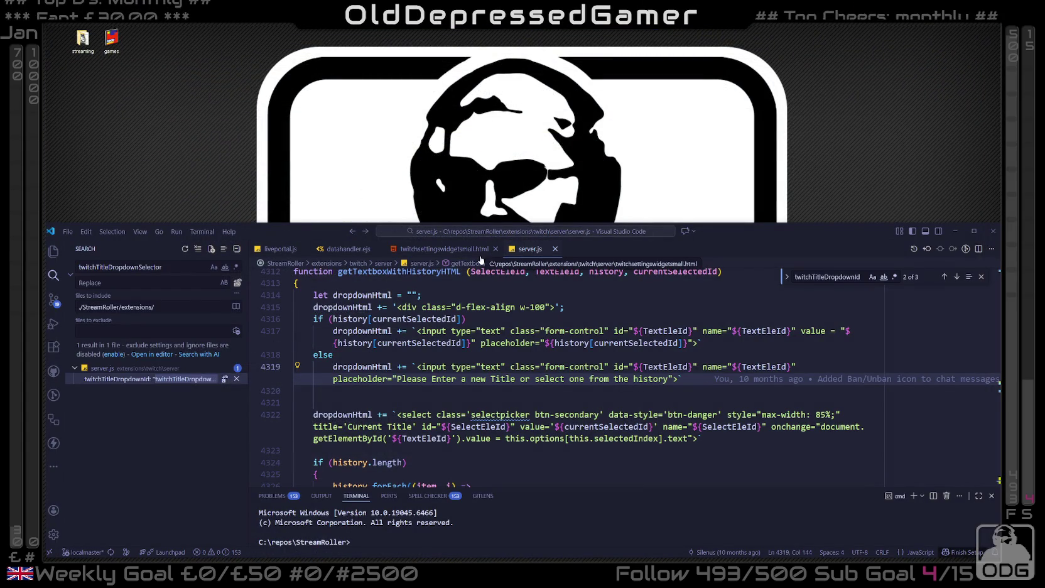